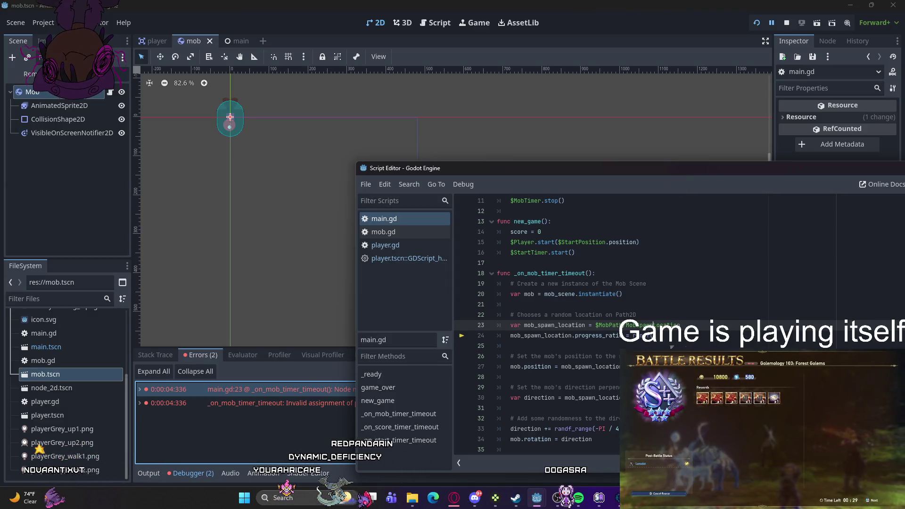
Step: Move the floating script window aside, review main.gd's spawning code, and return to the main editor
{"action": "left_click_drag", "start_coordinate": [806, 167], "coordinate": [599, 165]}
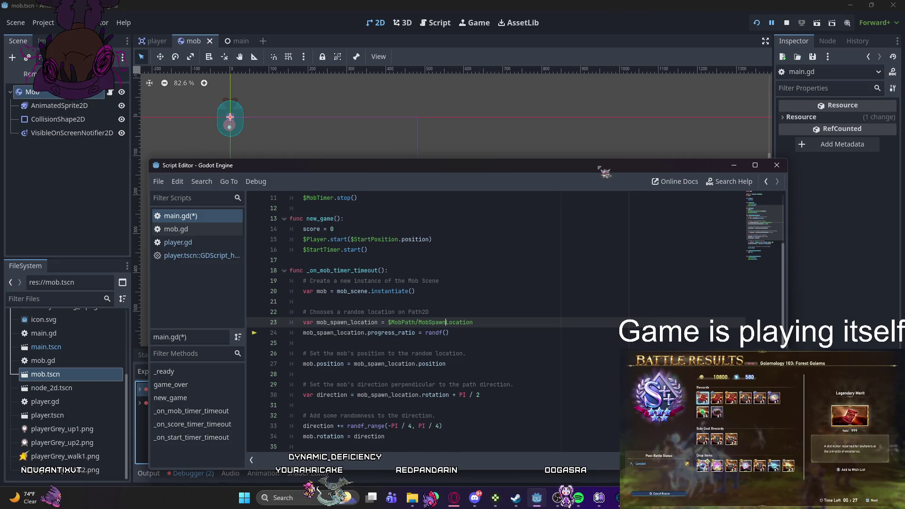
{"action": "scroll", "coordinate": [521, 299], "scroll_direction": "down", "scroll_amount": 6}
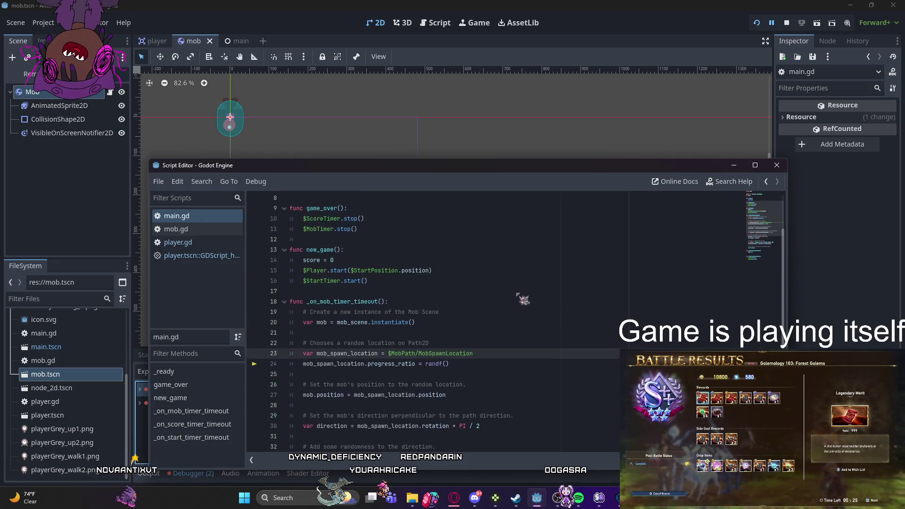
{"action": "scroll", "coordinate": [523, 299], "scroll_direction": "up", "scroll_amount": 9}
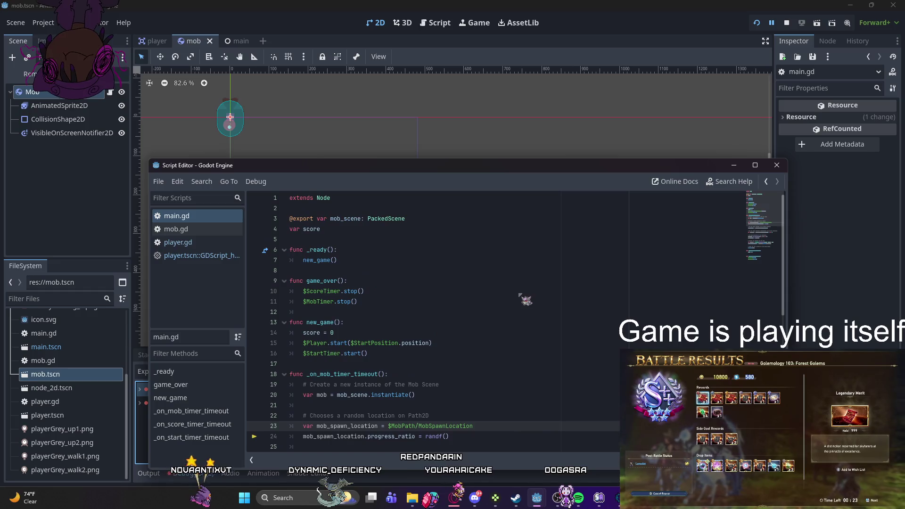
{"action": "left_click", "coordinate": [471, 63]}
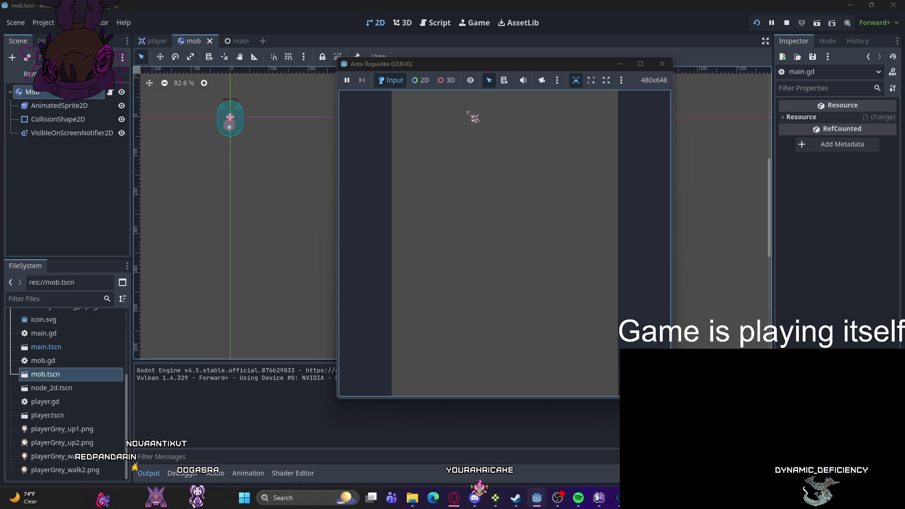
Step: Close the running Antix Roguelike game and relaunch it for another test
{"action": "left_click", "coordinate": [757, 22]}
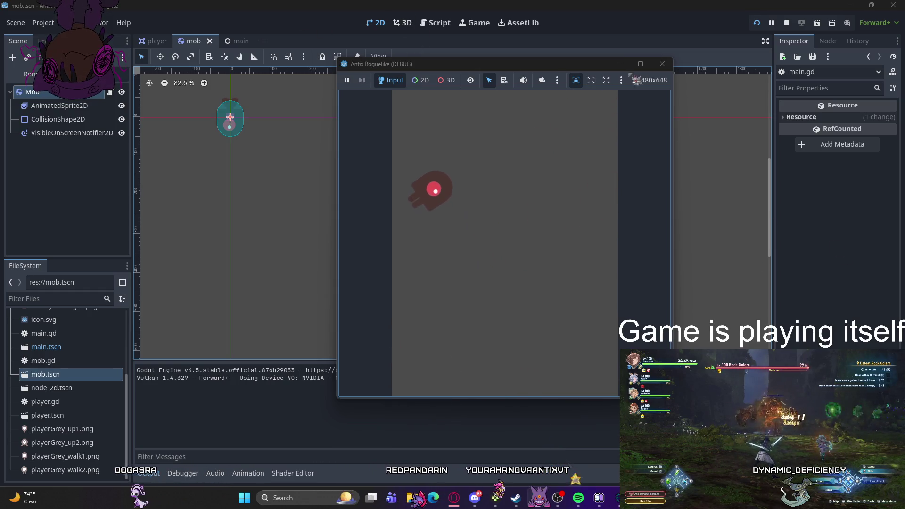
{"action": "left_click", "coordinate": [669, 64]}
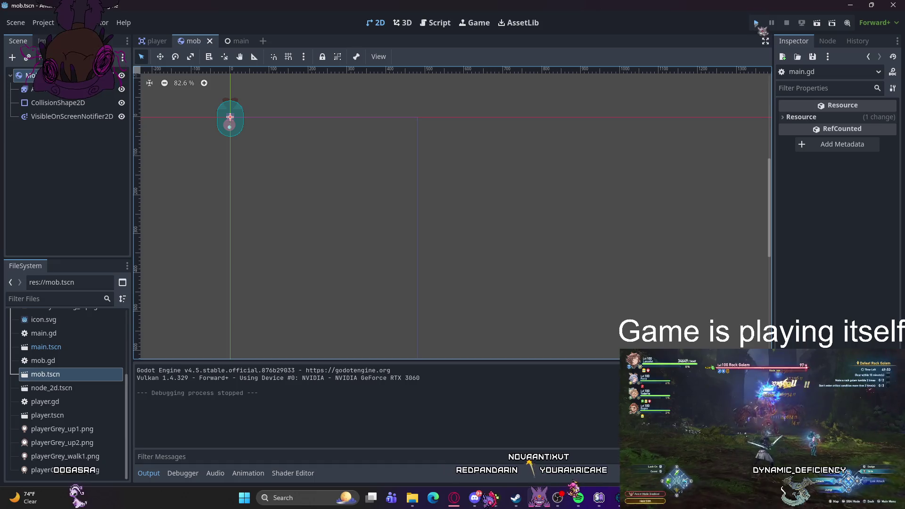
Step: Restart the game several times with Run and F5, then resume it after pausing
{"action": "left_click", "coordinate": [757, 23]}
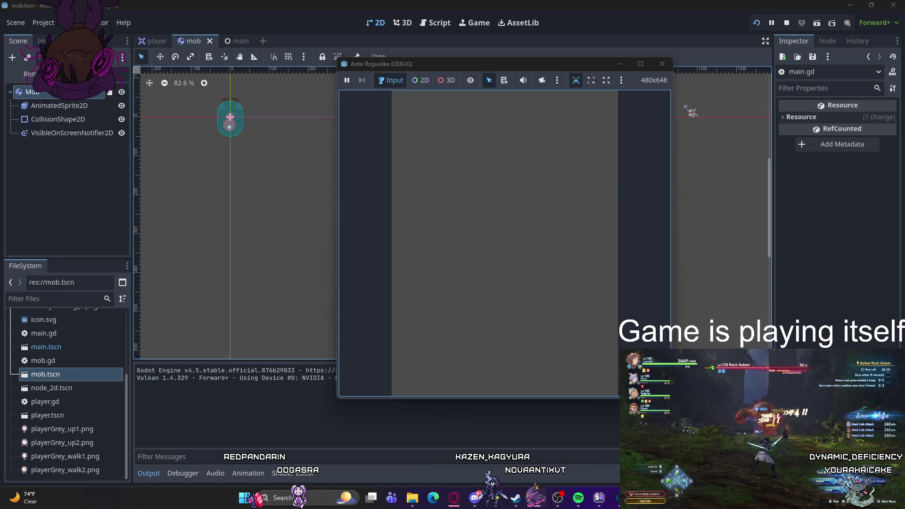
{"action": "left_click", "coordinate": [662, 64]}
{"action": "left_click", "coordinate": [757, 23]}
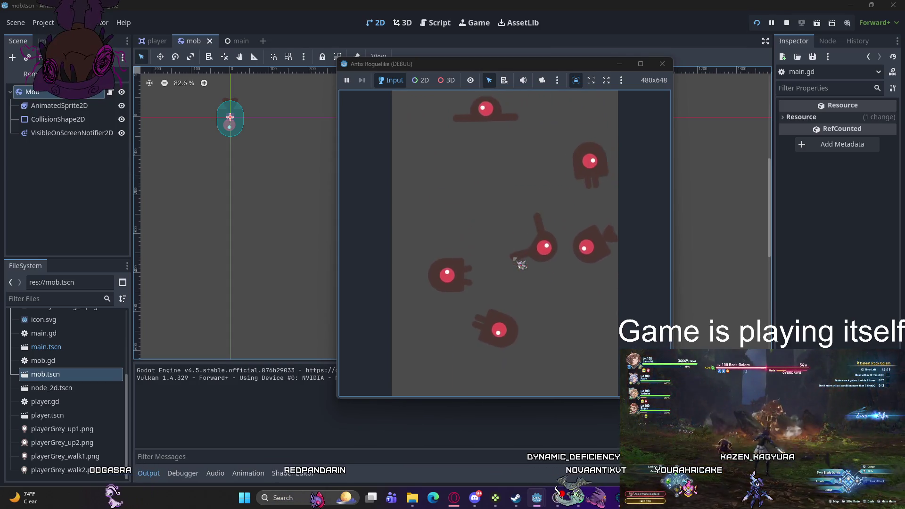
{"action": "left_click", "coordinate": [663, 64]}
{"action": "key", "text": "F5"}
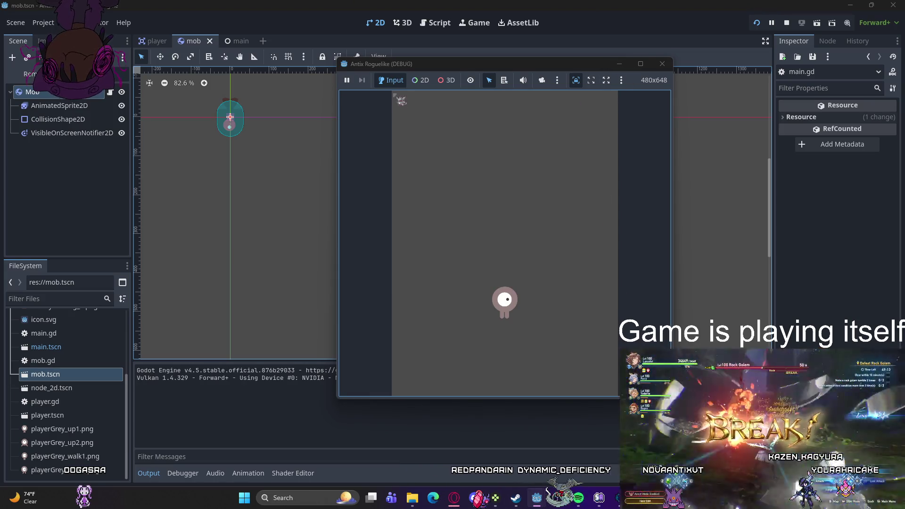
{"action": "left_click", "coordinate": [697, 212]}
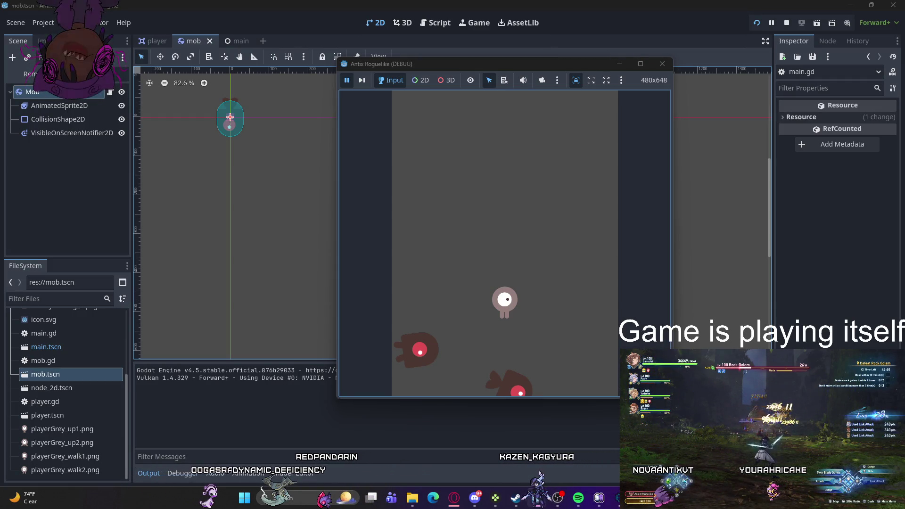
{"action": "left_click", "coordinate": [348, 80]}
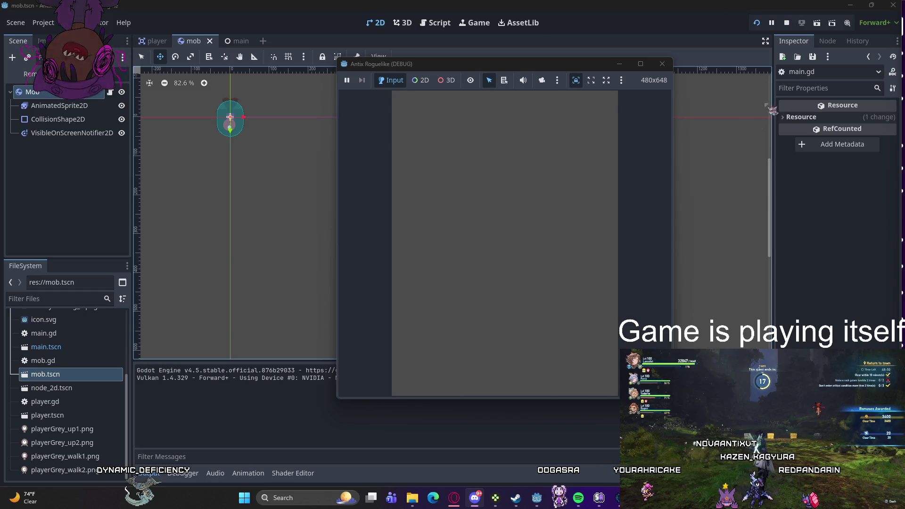
Step: Stop the running Antix Roguelike game from the editor toolbar
{"action": "left_click", "coordinate": [668, 63]}
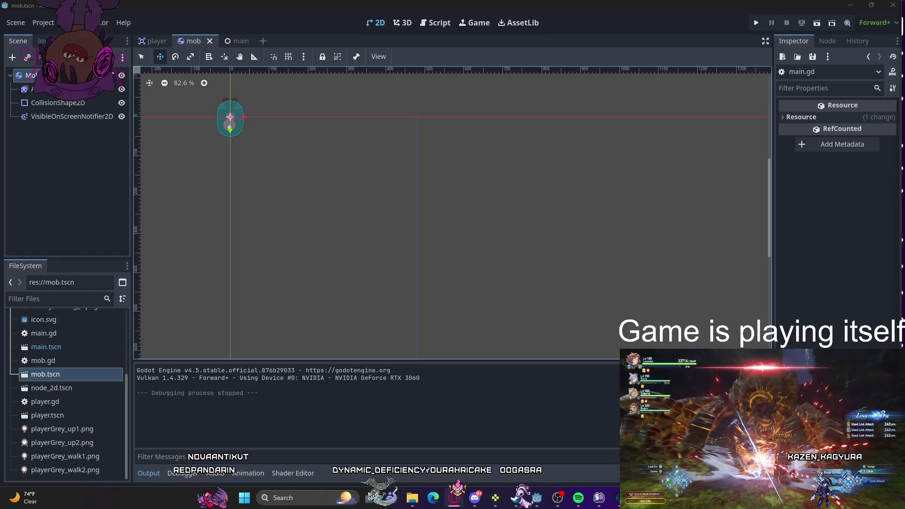
Step: Create a new scene with a CanvasLayer root node, found by searching 'Canvas'
{"action": "left_click", "coordinate": [15, 23]}
{"action": "left_click", "coordinate": [22, 37]}
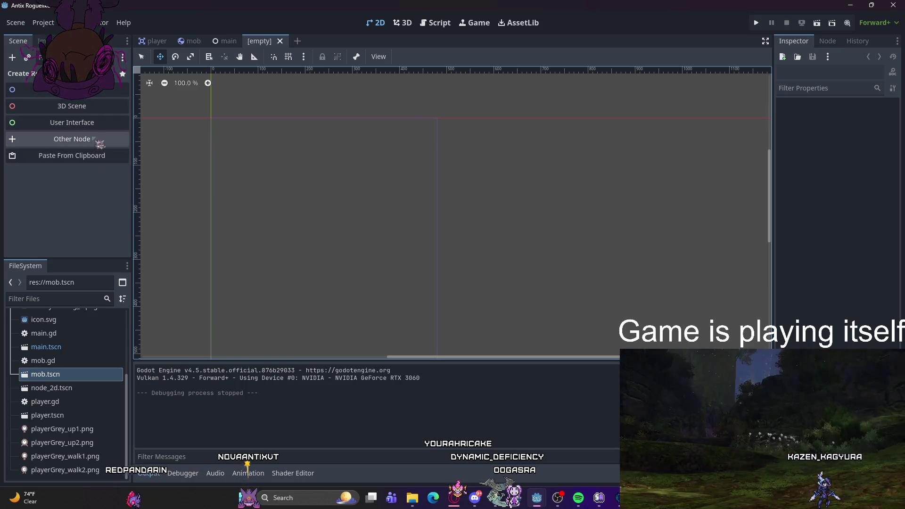
{"action": "left_click", "coordinate": [72, 140]}
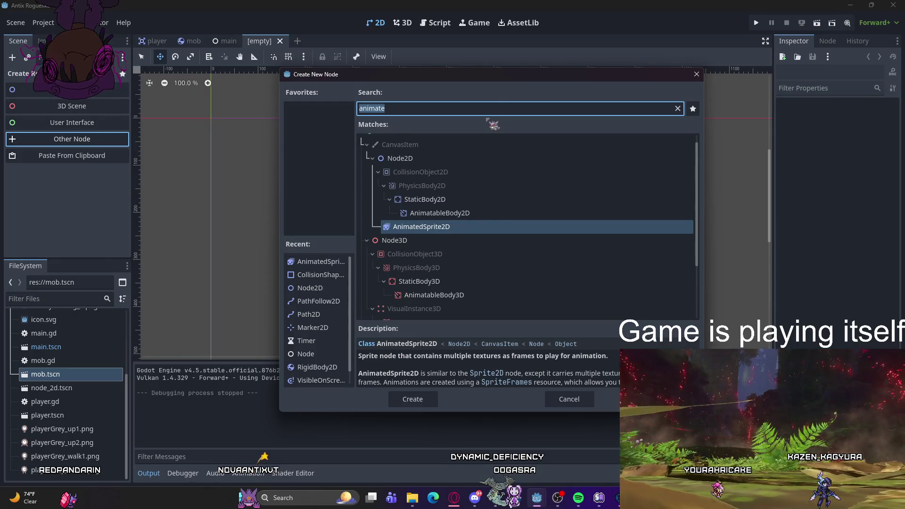
{"action": "type", "text": "Canvas"}
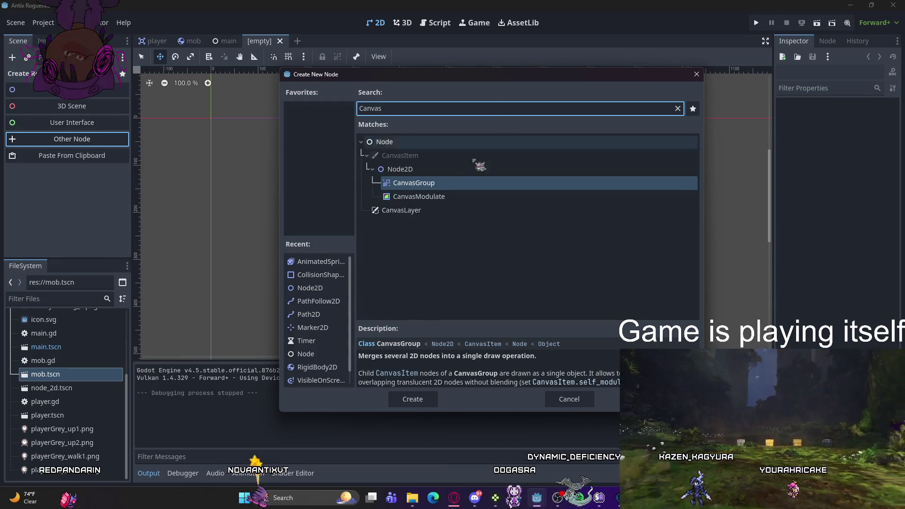
{"action": "double_click", "coordinate": [409, 210]}
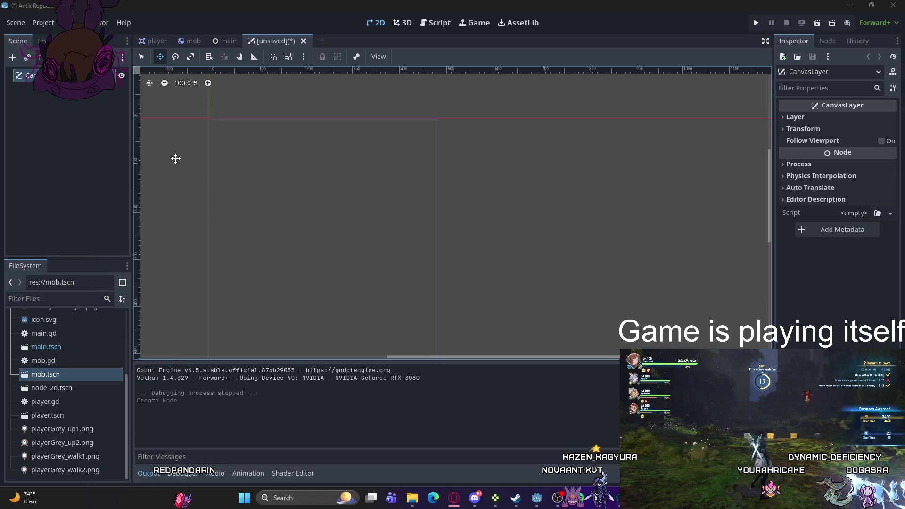
Step: Rename the root CanvasLayer node in the Scene dock to 'HUD'
{"action": "double_click", "coordinate": [31, 75]}
{"action": "type", "text": "HUD"}
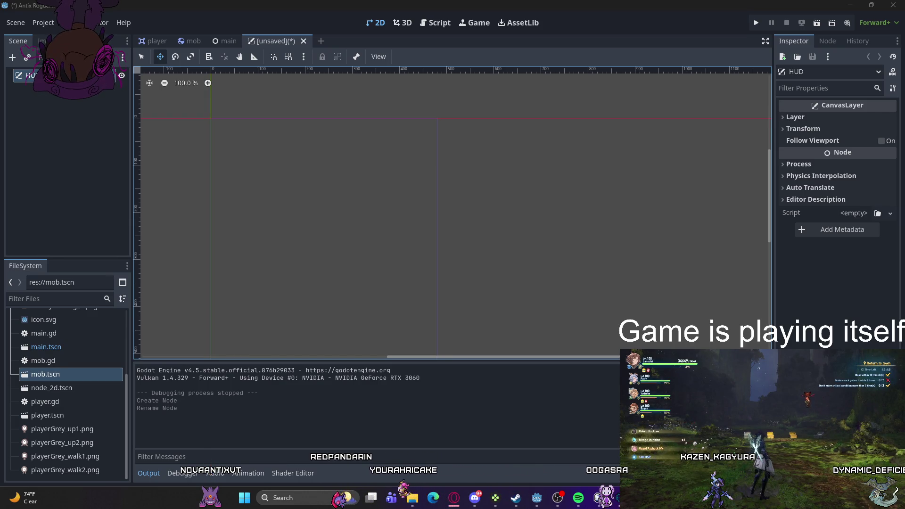
Step: Add two Label child nodes, Label and Label2, under the HUD root
{"action": "right_click", "coordinate": [72, 111]}
{"action": "left_click", "coordinate": [90, 118]}
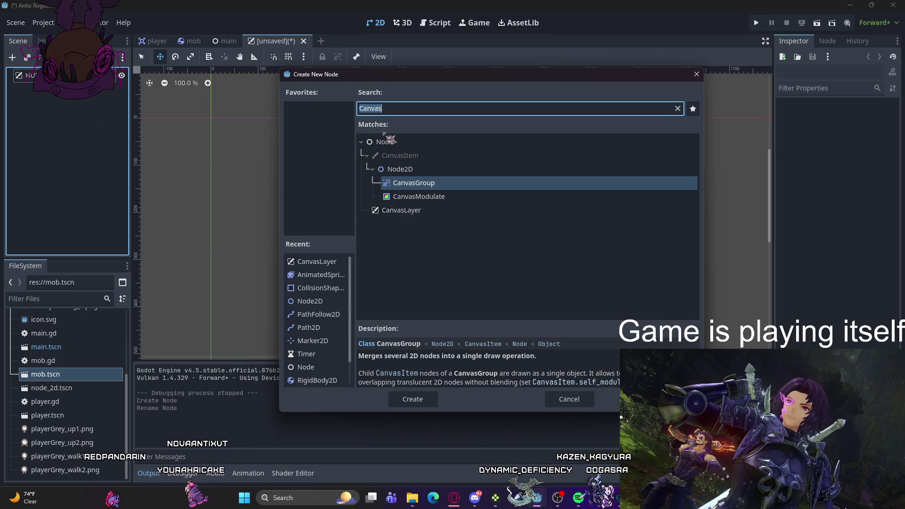
{"action": "type", "text": "label"}
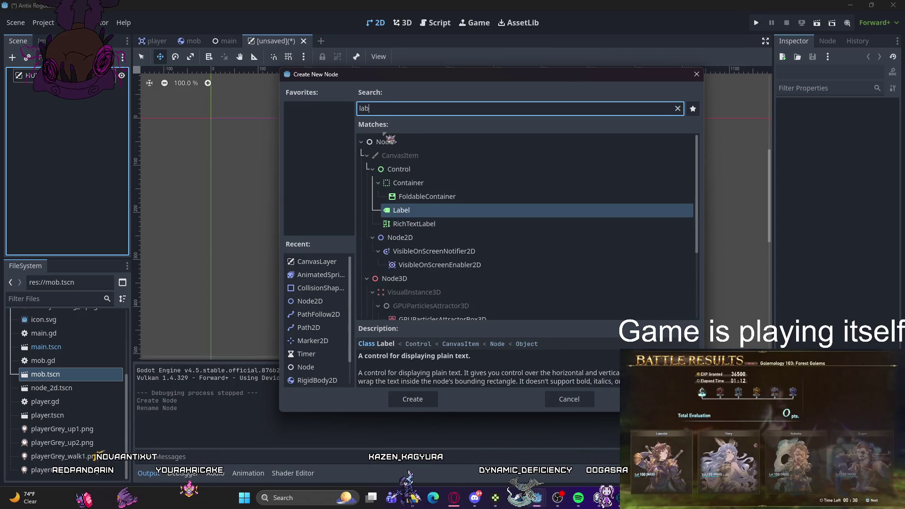
{"action": "key", "text": "Return"}
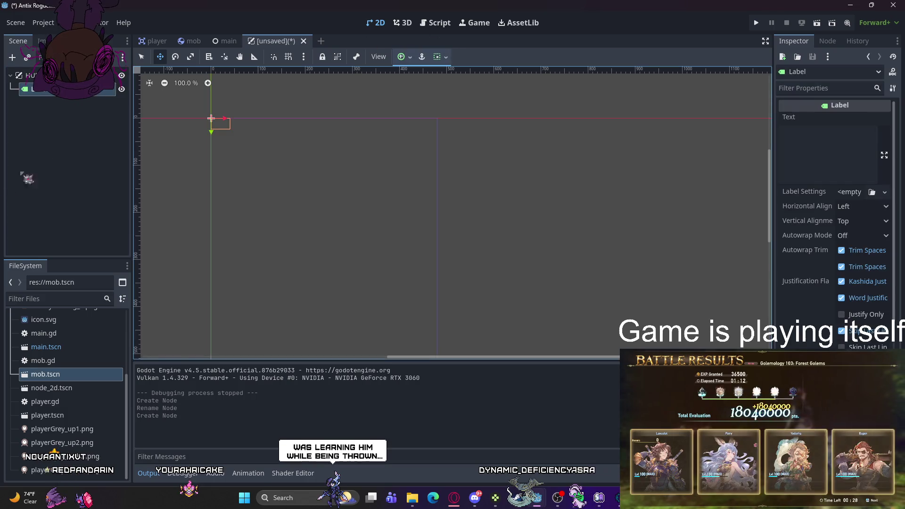
{"action": "right_click", "coordinate": [67, 140]}
{"action": "left_click", "coordinate": [103, 144]}
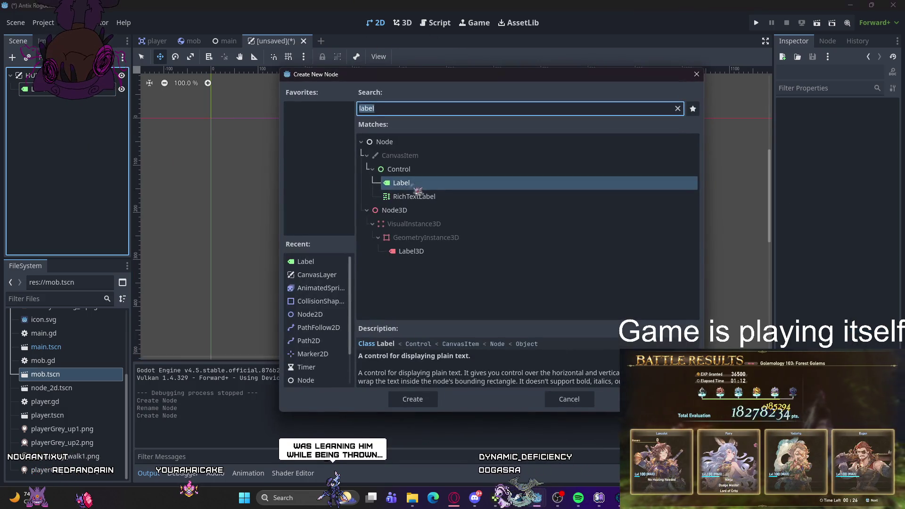
{"action": "key", "text": "Return"}
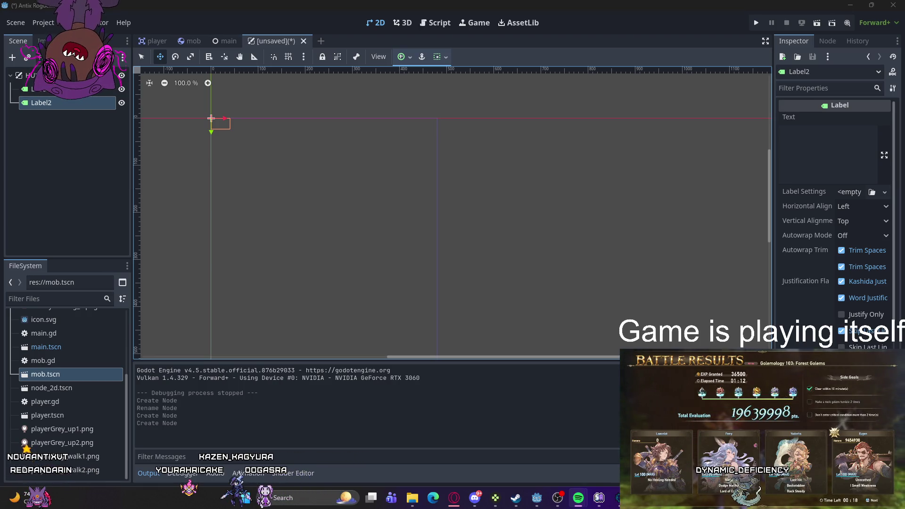
{"action": "key", "text": "alt+Tab"}
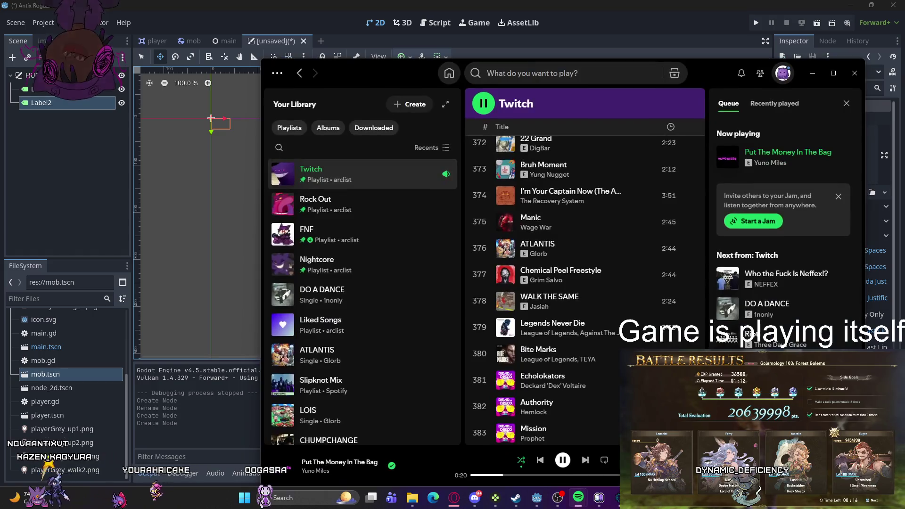
Step: Show the lyrics of Put The Money In The Bag in Spotify, then minimize Spotify
{"action": "key", "text": "alt+shift+l"}
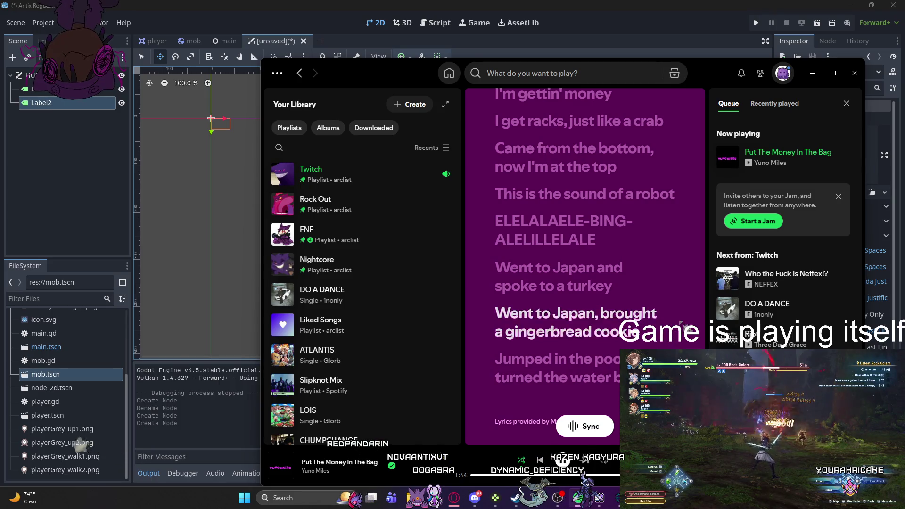
{"action": "left_click", "coordinate": [813, 73]}
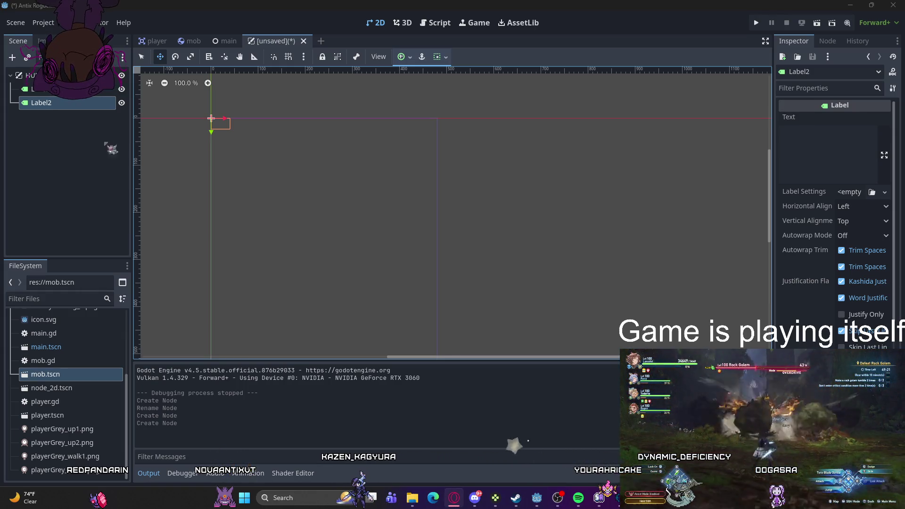
Step: Add a Button child node under HUD
{"action": "right_click", "coordinate": [68, 133]}
{"action": "left_click", "coordinate": [94, 138]}
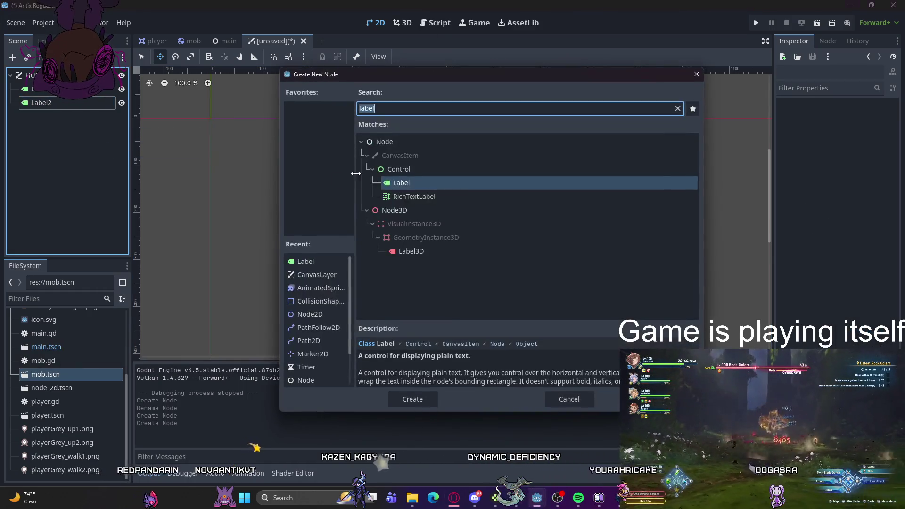
{"action": "type", "text": "Button"}
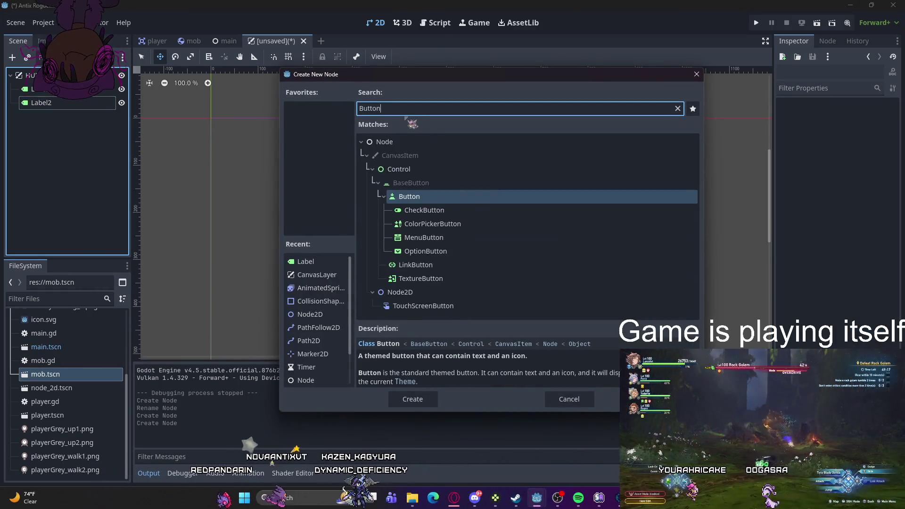
{"action": "key", "text": "Return"}
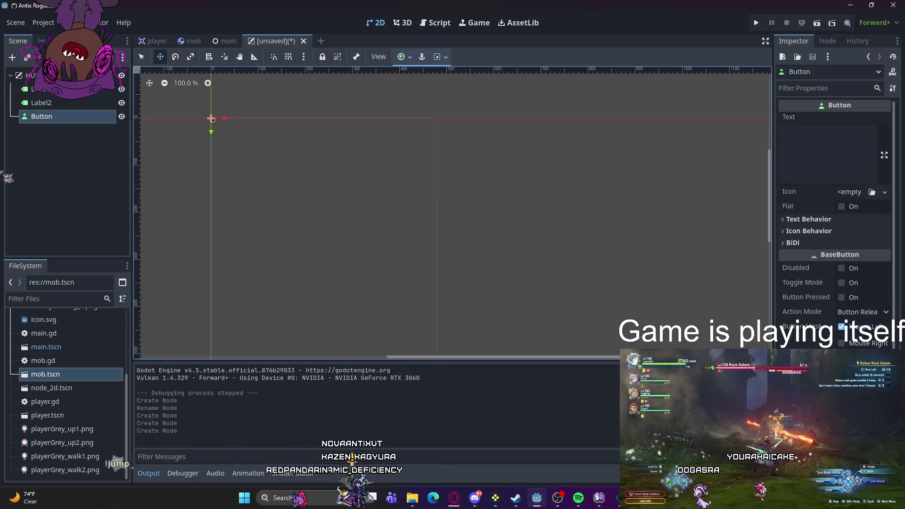
Step: Add a Timer child node under HUD and rename the first Label to 'ScorleLabel'
{"action": "right_click", "coordinate": [51, 145]}
{"action": "left_click", "coordinate": [75, 150]}
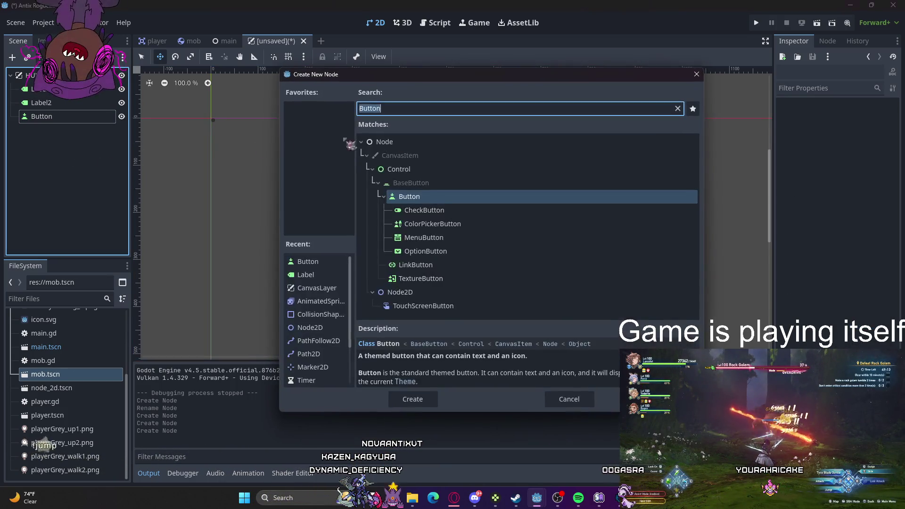
{"action": "type", "text": "Timer"}
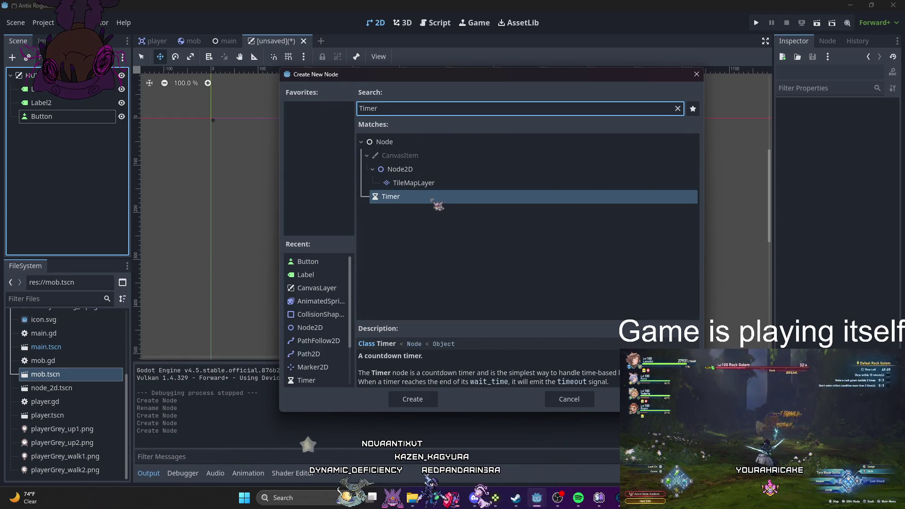
{"action": "double_click", "coordinate": [441, 196]}
{"action": "double_click", "coordinate": [43, 88]}
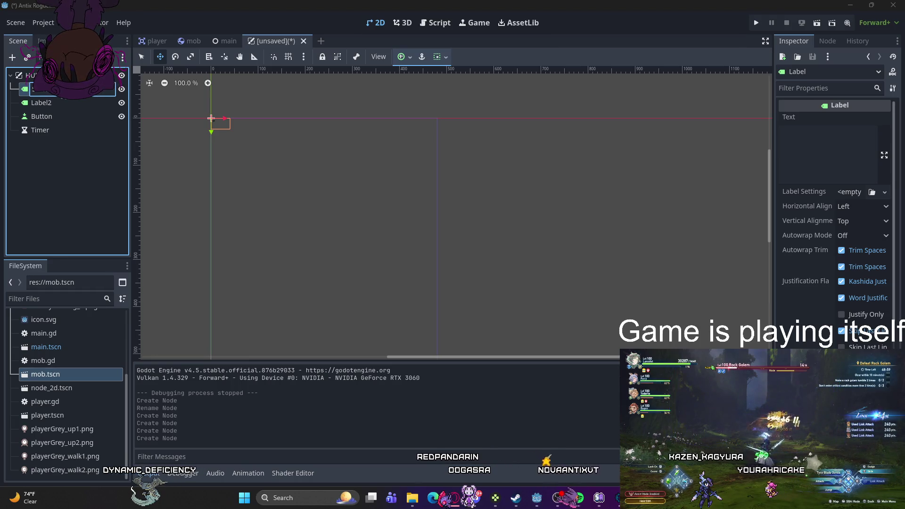
{"action": "key", "text": "Return"}
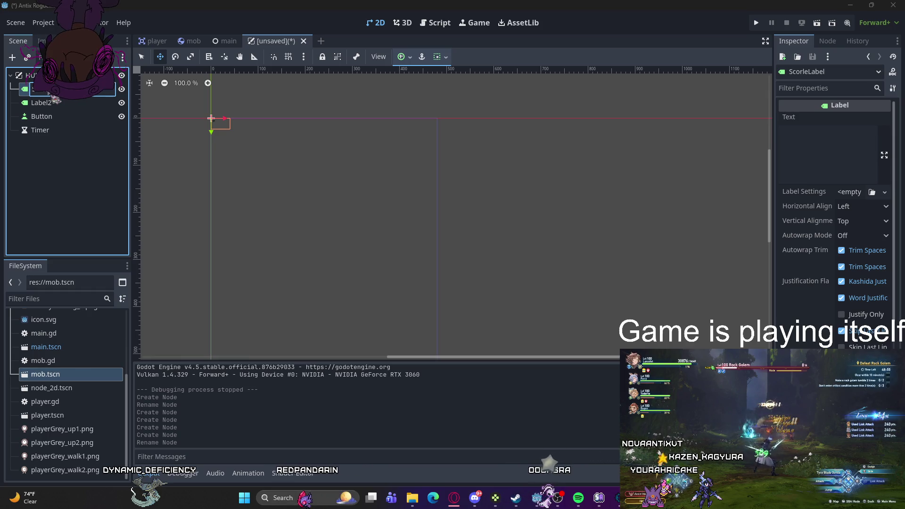
Step: Rename Label2 to Message, the Button to StartButton, and the Timer to MessageTimer
{"action": "double_click", "coordinate": [53, 102]}
{"action": "type", "text": "Me"}
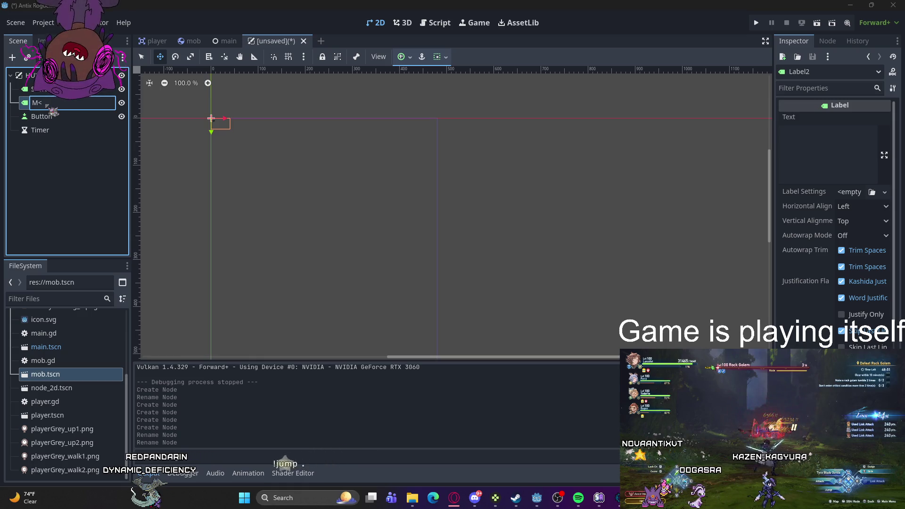
{"action": "type", "text": "sage"}
{"action": "key", "text": "Return"}
{"action": "double_click", "coordinate": [56, 116]}
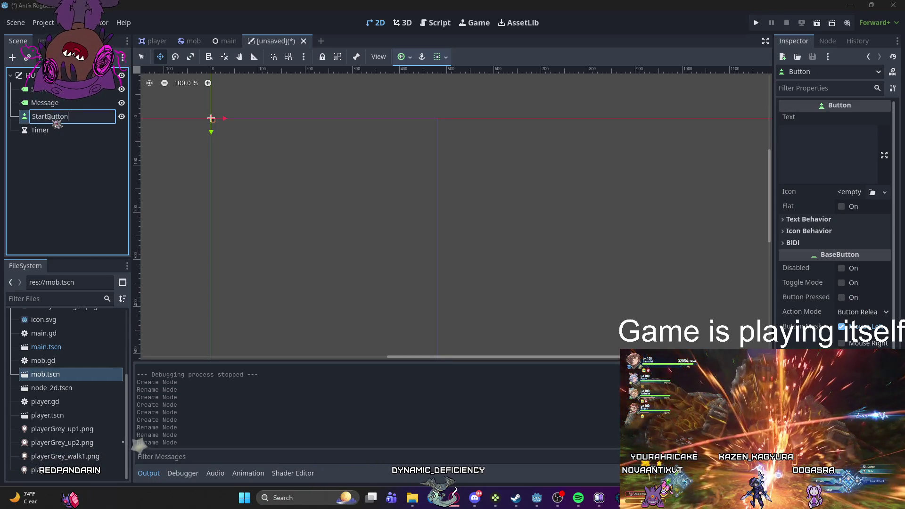
{"action": "left_click", "coordinate": [40, 130]}
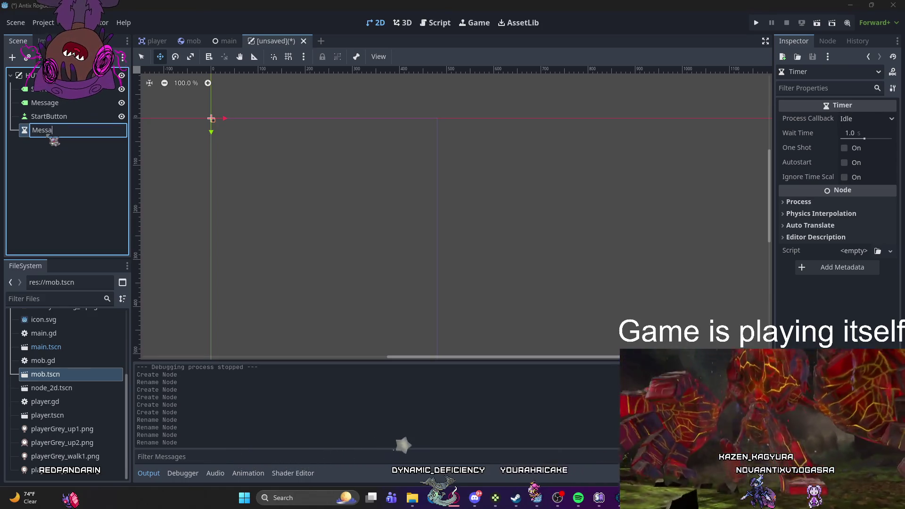
{"action": "key", "text": "Return"}
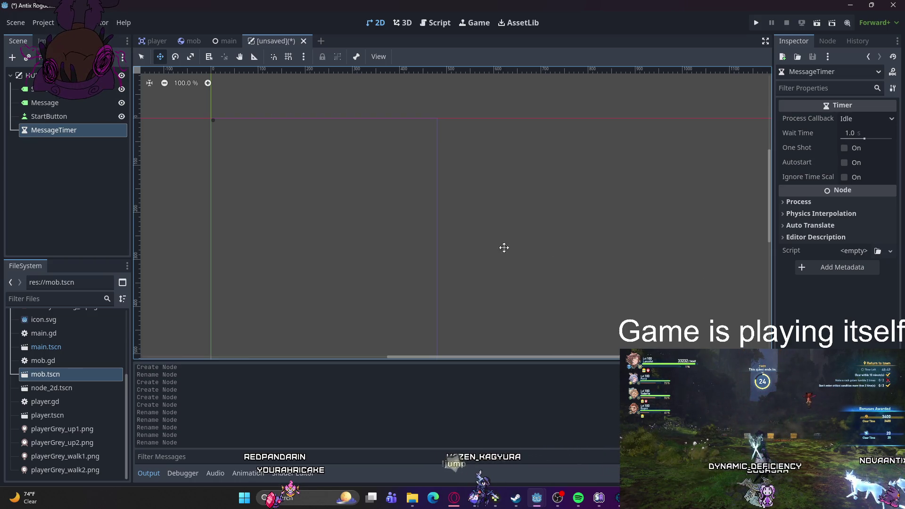
{"action": "left_click", "coordinate": [47, 88]}
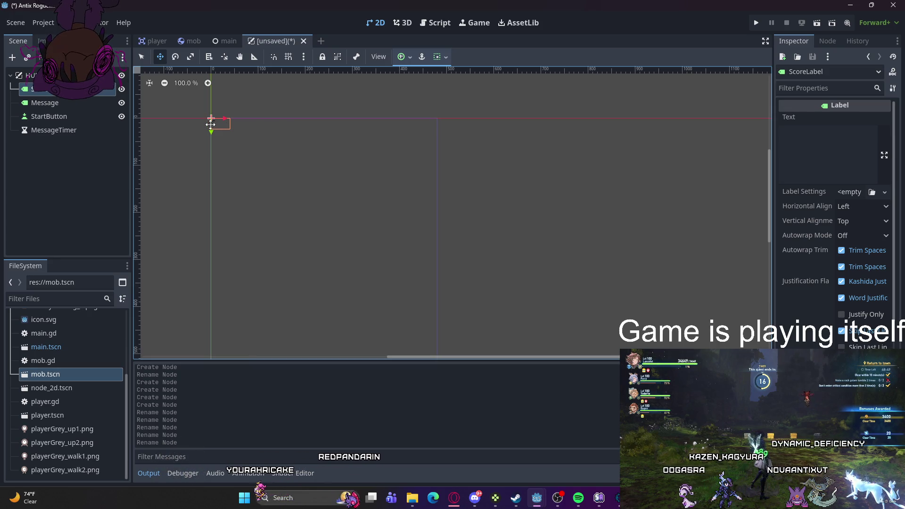
Step: Enter 0:00 in the ScoreLabel's Text property in the Inspector
{"action": "left_click", "coordinate": [806, 150]}
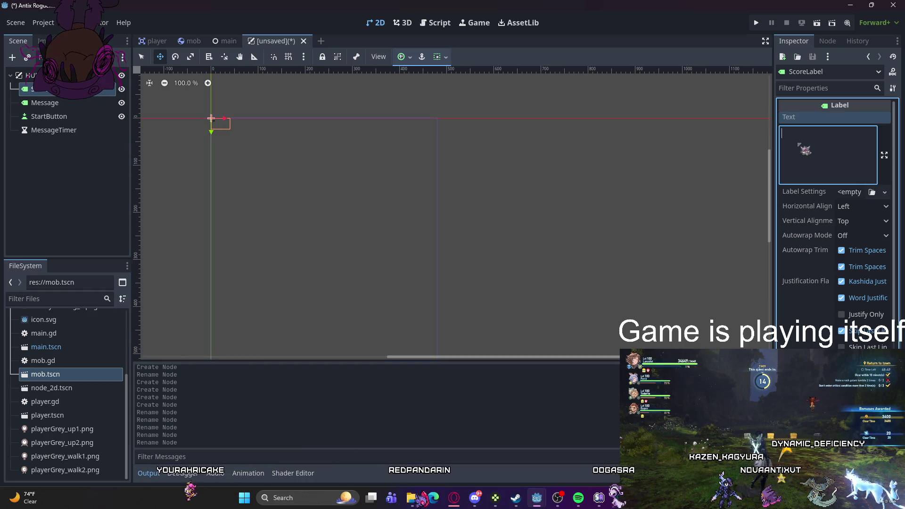
{"action": "type", "text": "0"}
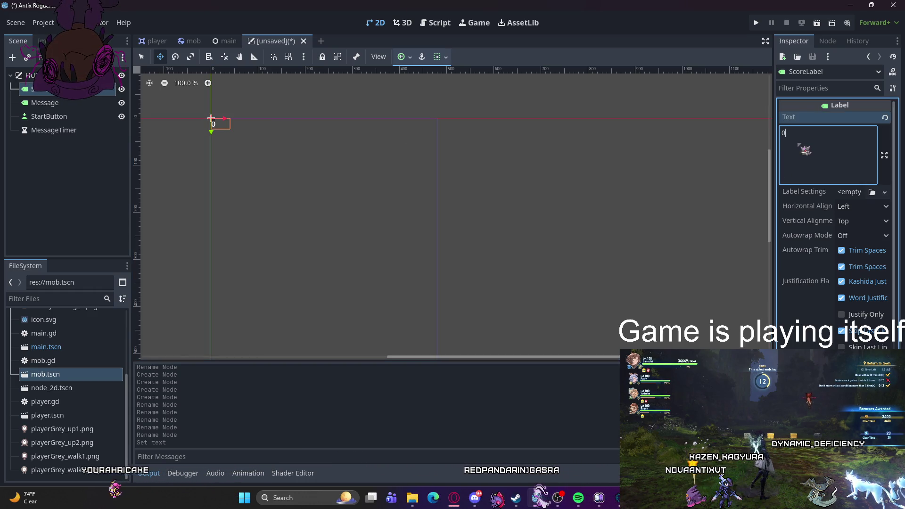
{"action": "type", "text": ":00"}
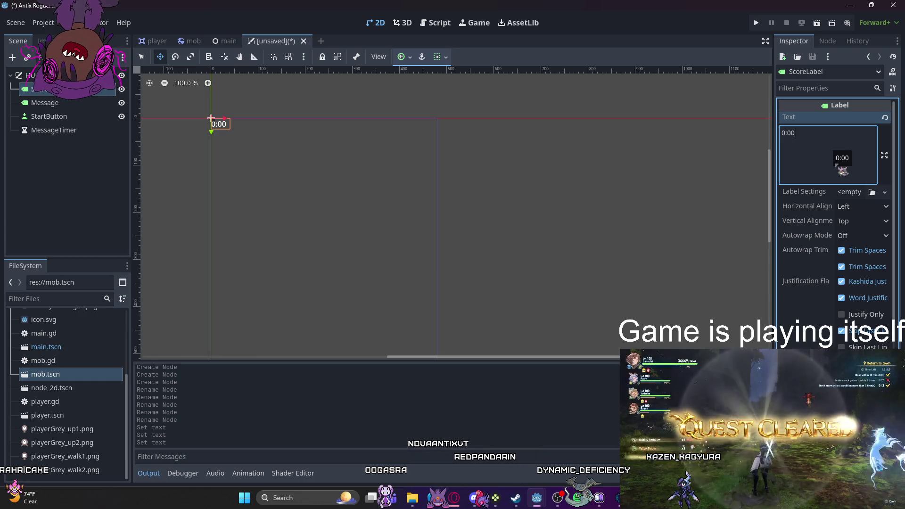
{"action": "scroll", "coordinate": [837, 166], "scroll_direction": "down", "scroll_amount": 2}
{"action": "scroll", "coordinate": [838, 179], "scroll_direction": "up", "scroll_amount": 2}
{"action": "scroll", "coordinate": [837, 193], "scroll_direction": "down", "scroll_amount": 4}
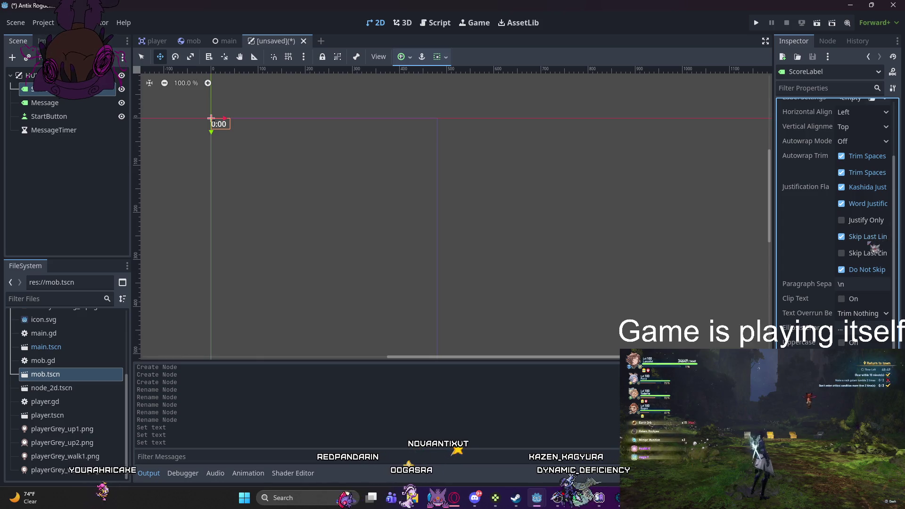
{"action": "scroll", "coordinate": [868, 149], "scroll_direction": "up", "scroll_amount": 4}
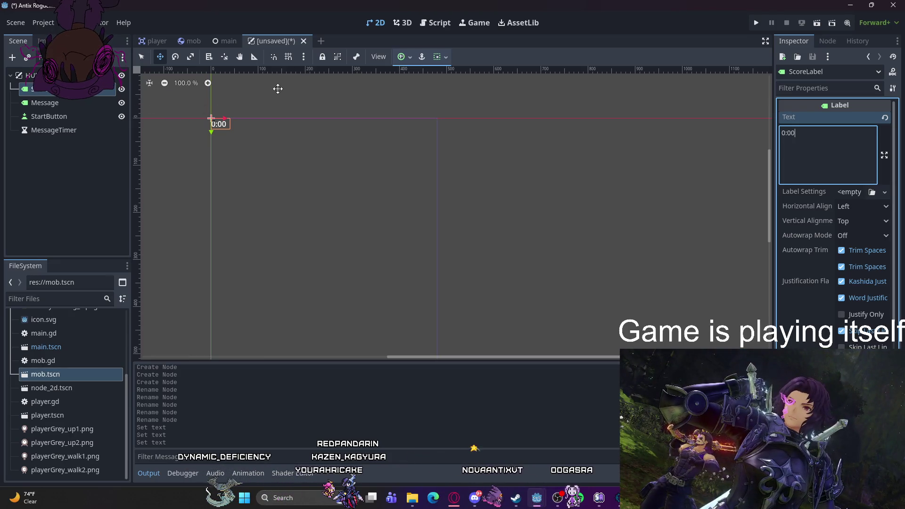
{"action": "left_click", "coordinate": [434, 360]}
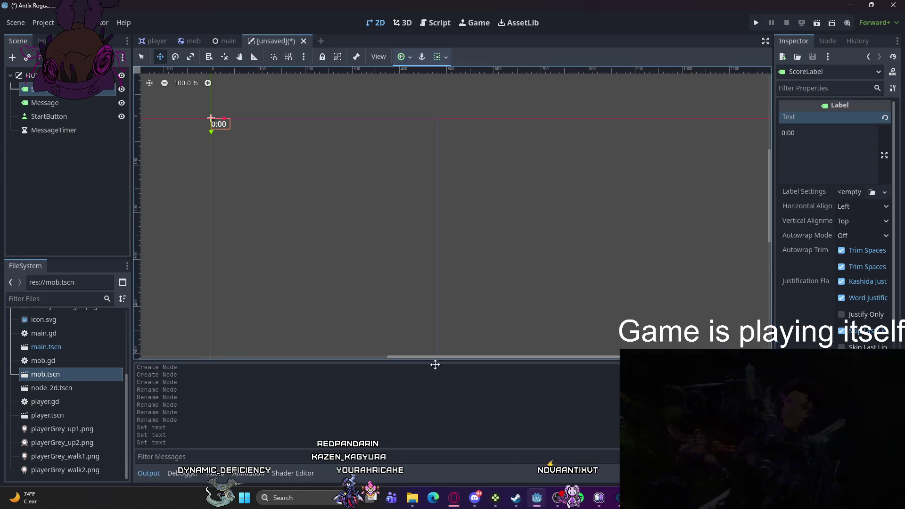
Step: Look at the player script, then close the unsaved HUD scene tab without saving
{"action": "key", "text": "ctrl+F3"}
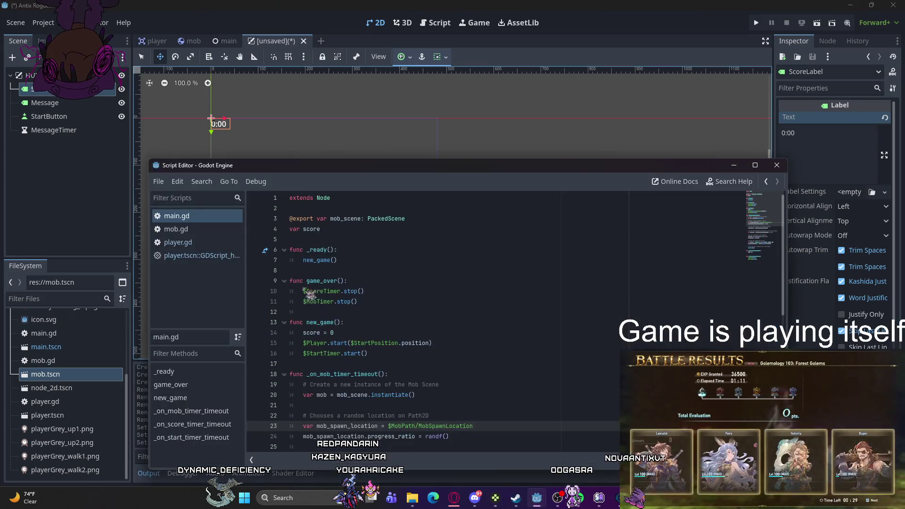
{"action": "left_click", "coordinate": [200, 255]}
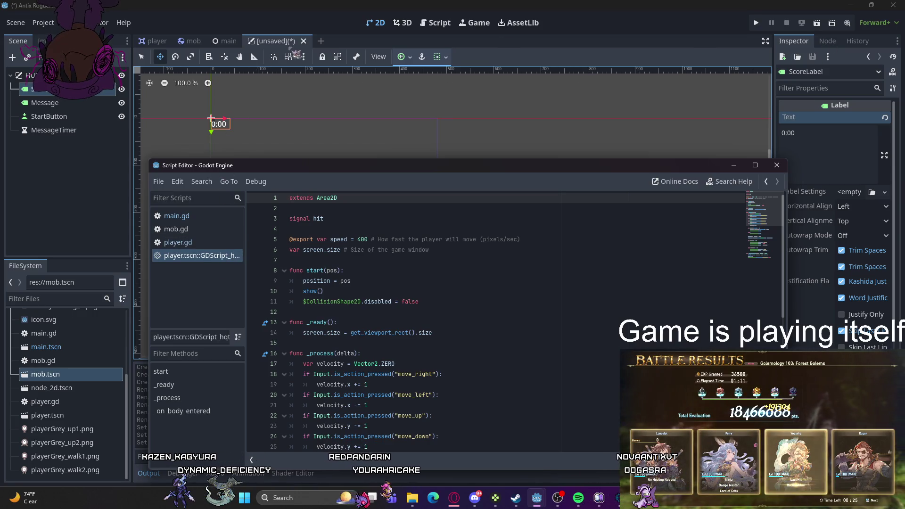
{"action": "left_click", "coordinate": [304, 41]}
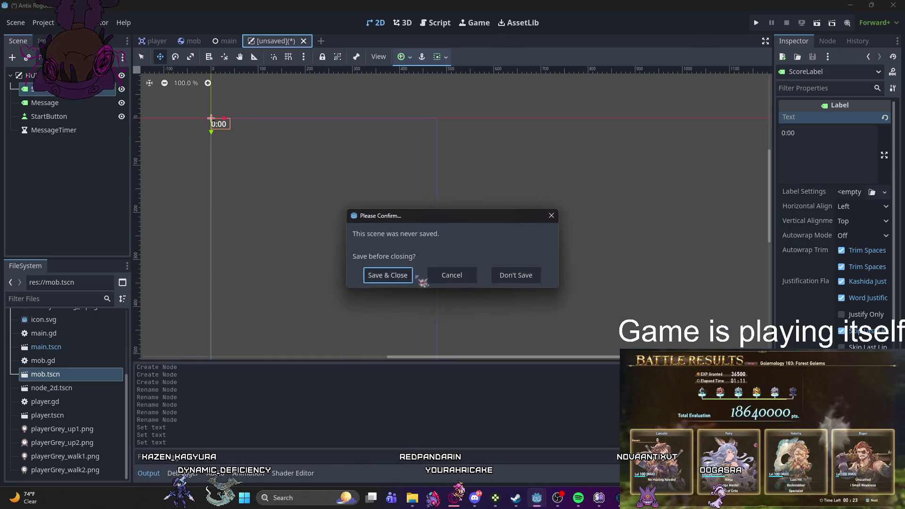
{"action": "left_click", "coordinate": [536, 279]}
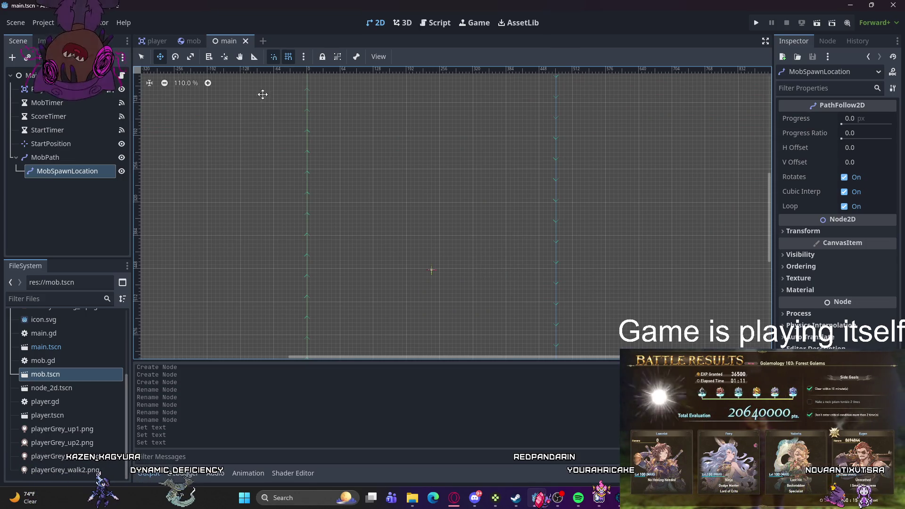
Step: Create a new scene with a CanvasLayer as its root node
{"action": "left_click", "coordinate": [264, 41]}
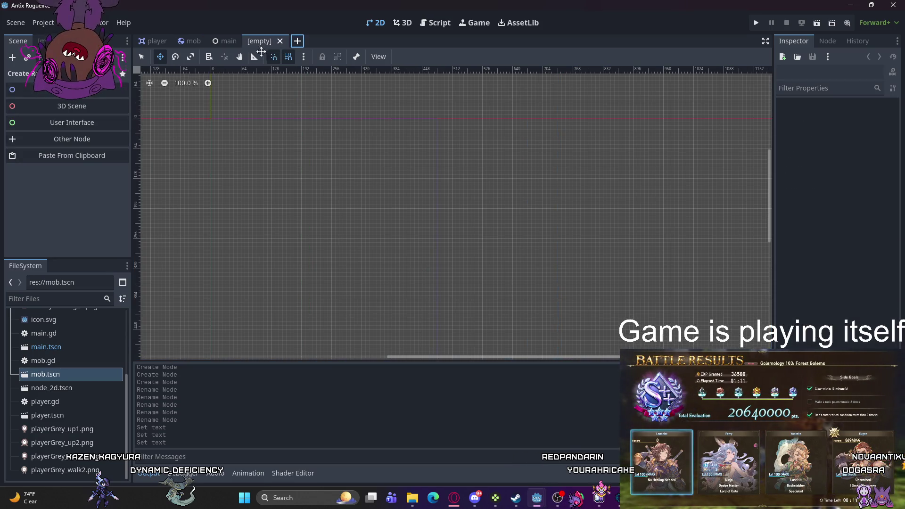
{"action": "left_click", "coordinate": [72, 139]}
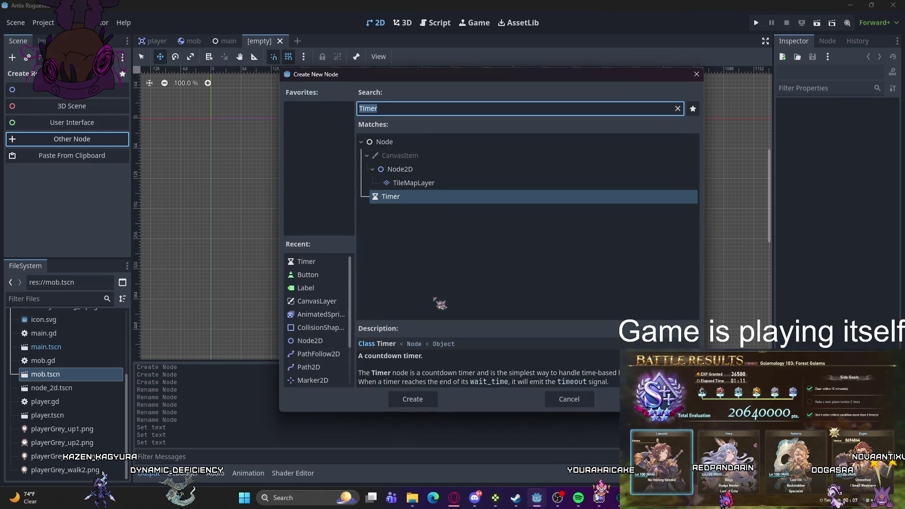
{"action": "left_click", "coordinate": [299, 304]}
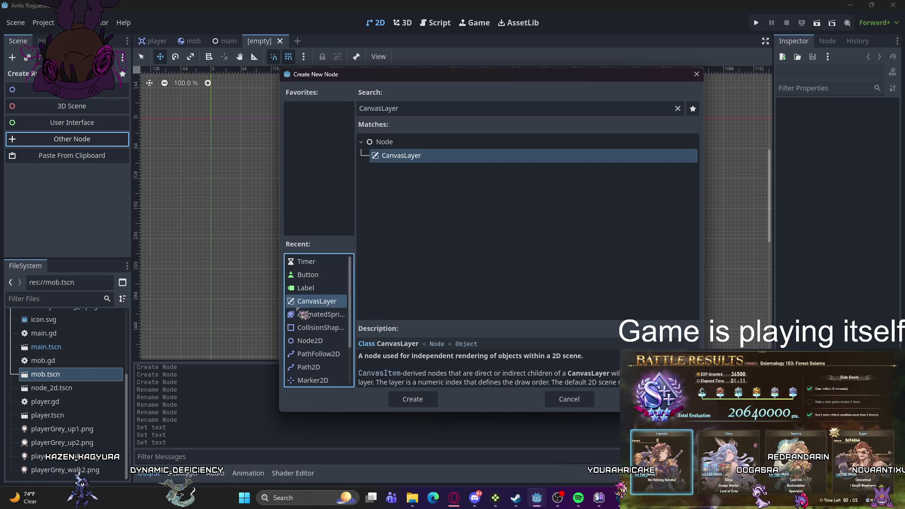
{"action": "double_click", "coordinate": [304, 305]}
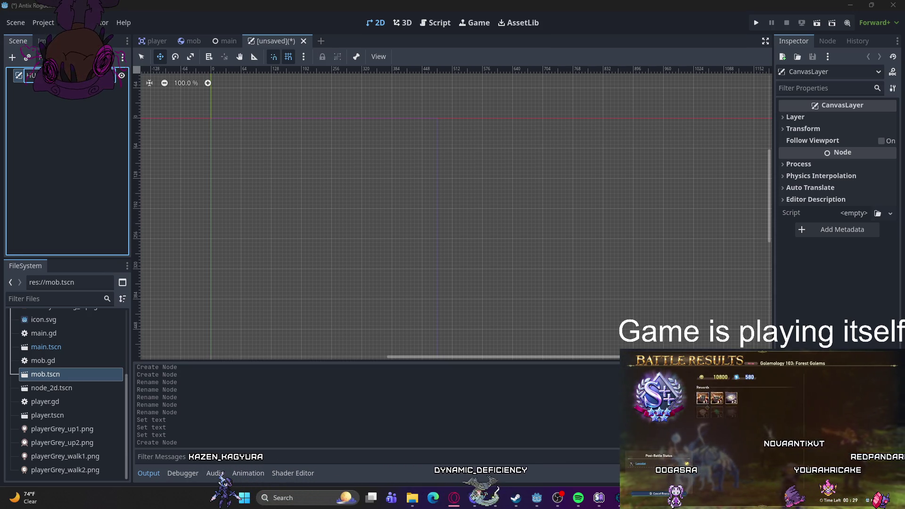
Step: Save the scene as hud.tscn, deleting the old node_2d.tscn file from the save dialog
{"action": "right_click", "coordinate": [274, 44]}
{"action": "left_click", "coordinate": [300, 64]}
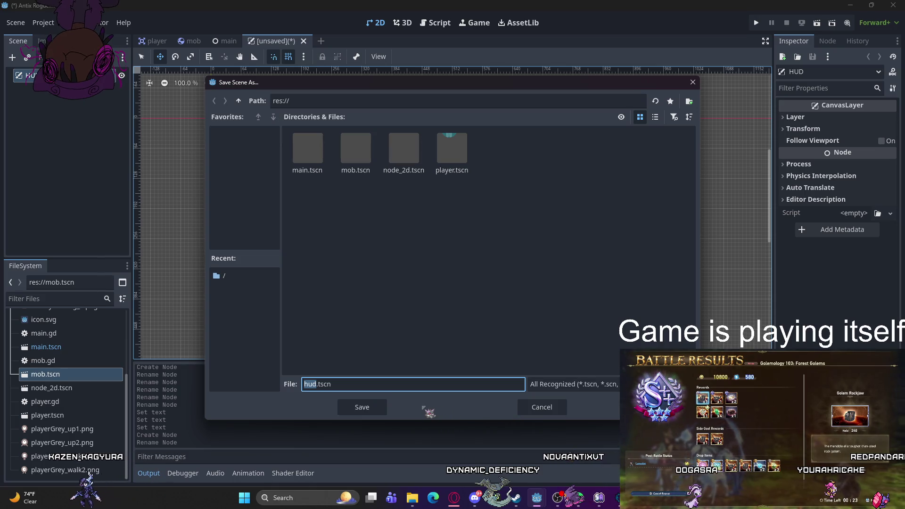
{"action": "left_click", "coordinate": [404, 155]}
{"action": "right_click", "coordinate": [397, 150]}
{"action": "left_click", "coordinate": [414, 169]}
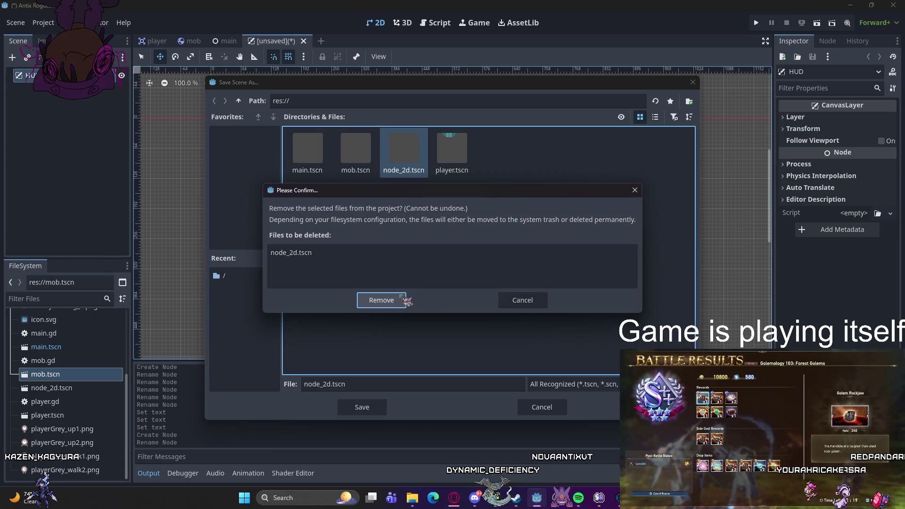
{"action": "left_click", "coordinate": [394, 303]}
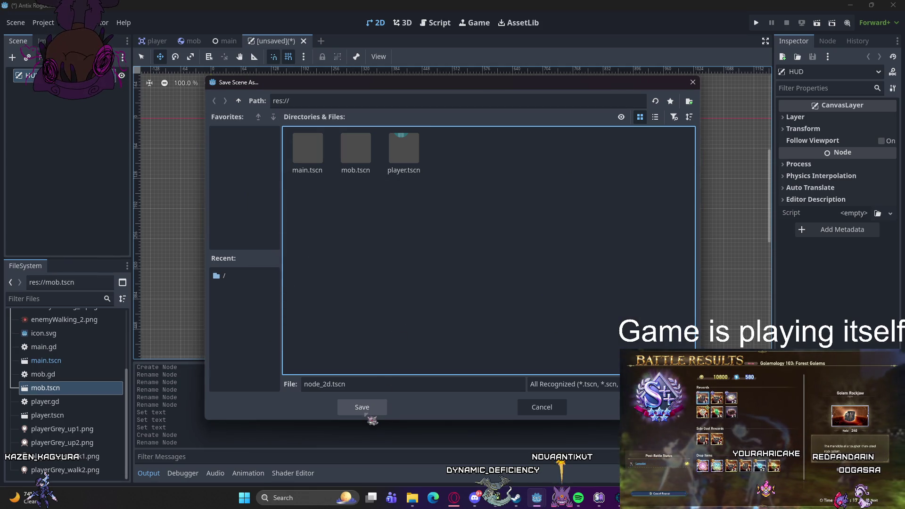
{"action": "left_click_drag", "start_coordinate": [333, 387], "coordinate": [305, 388]}
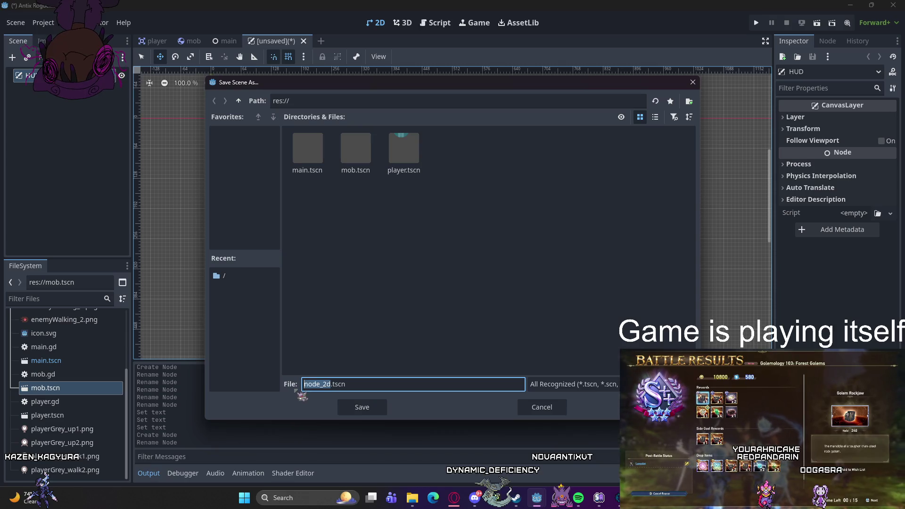
{"action": "type", "text": "hud"}
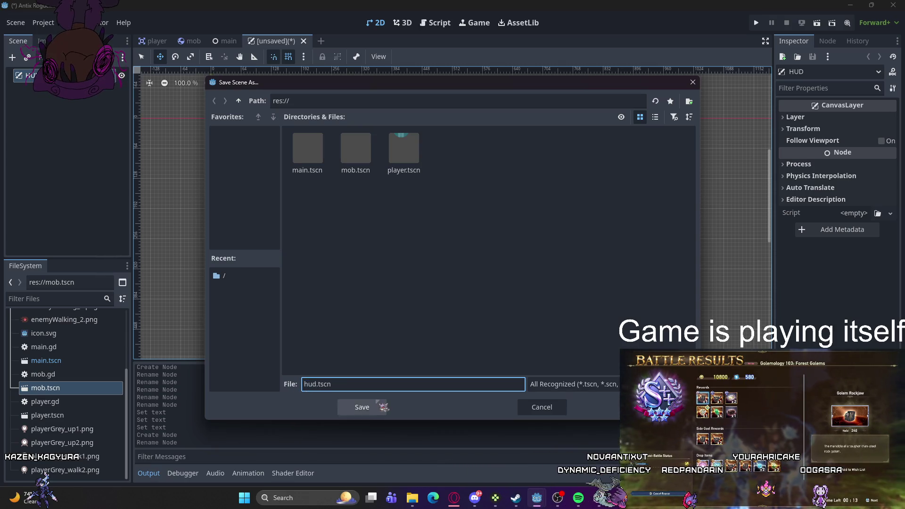
{"action": "left_click", "coordinate": [375, 409]}
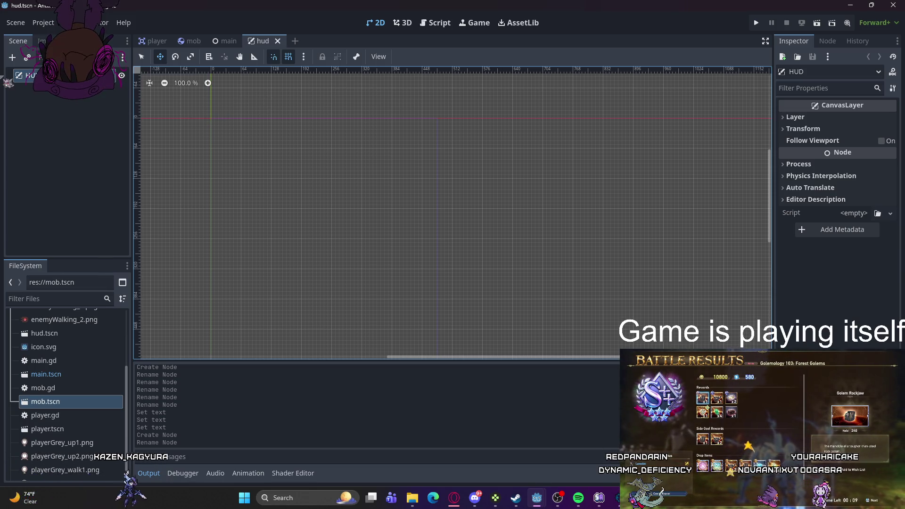
Step: Add two Labels, a Button and a Timer as children of the HUD node
{"action": "left_click", "coordinate": [46, 95]}
{"action": "right_click", "coordinate": [51, 98]}
{"action": "left_click", "coordinate": [71, 104]}
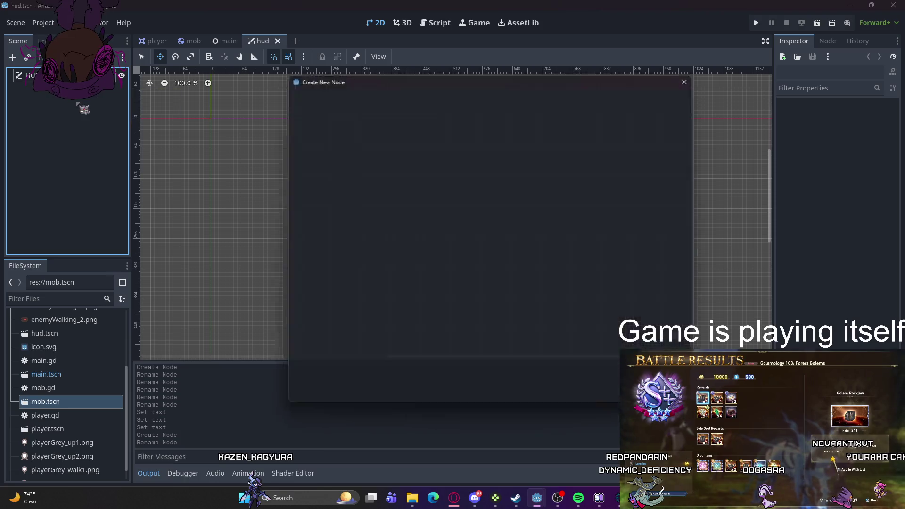
{"action": "left_click", "coordinate": [323, 302]}
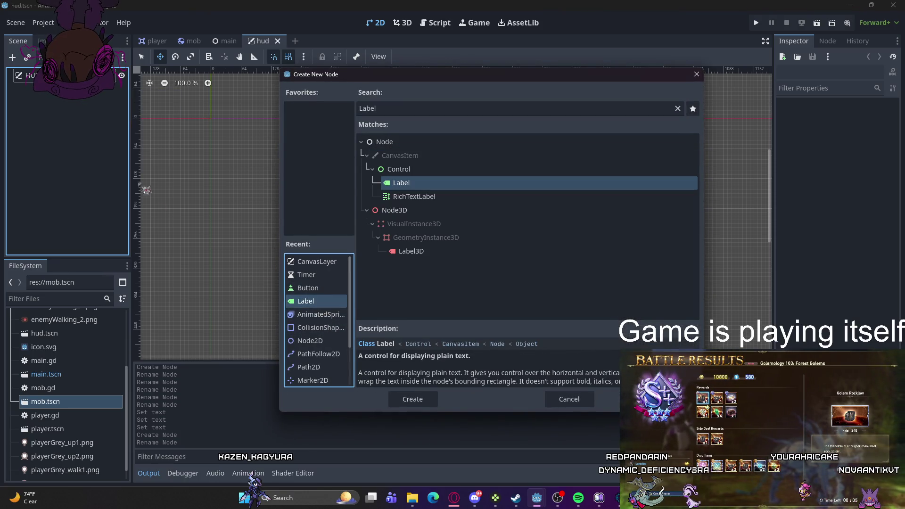
{"action": "double_click", "coordinate": [316, 301]}
{"action": "right_click", "coordinate": [78, 120]}
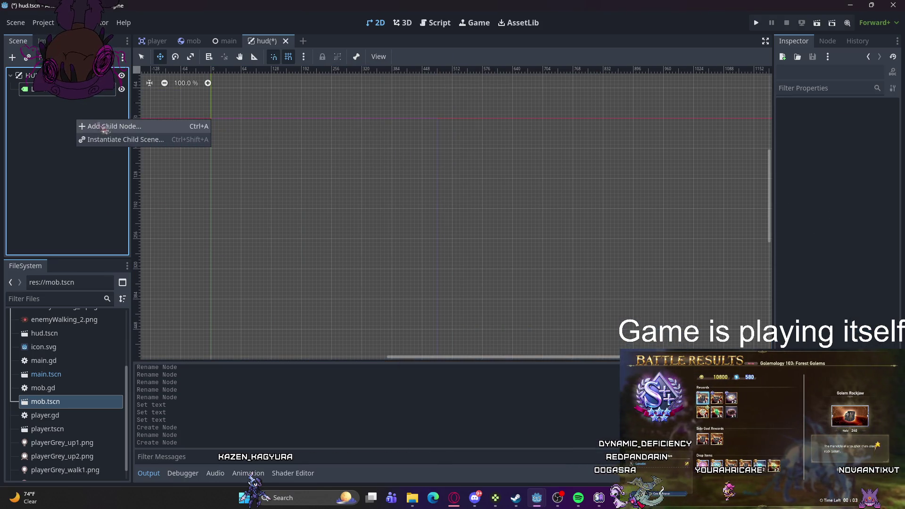
{"action": "left_click", "coordinate": [103, 125]}
{"action": "double_click", "coordinate": [305, 261]}
{"action": "right_click", "coordinate": [81, 117]}
{"action": "left_click", "coordinate": [109, 122]}
{"action": "double_click", "coordinate": [305, 289]}
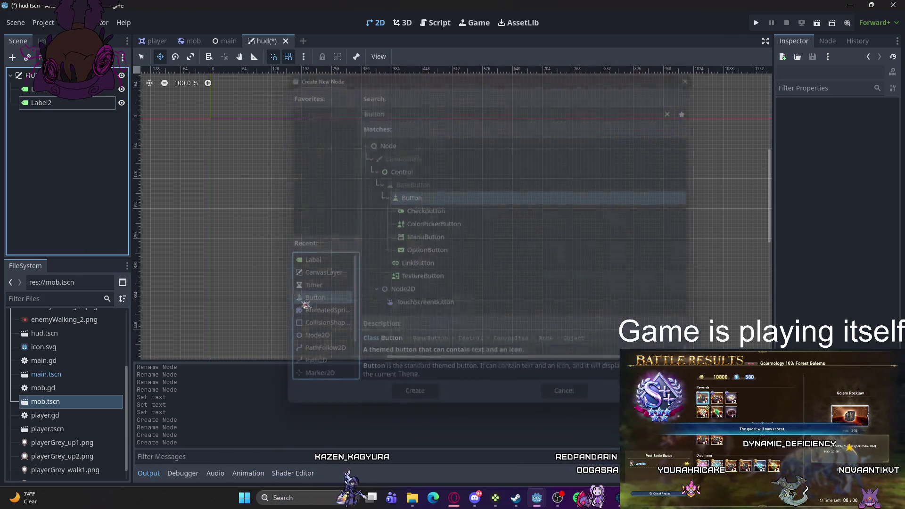
{"action": "right_click", "coordinate": [62, 166]}
{"action": "left_click", "coordinate": [101, 171]}
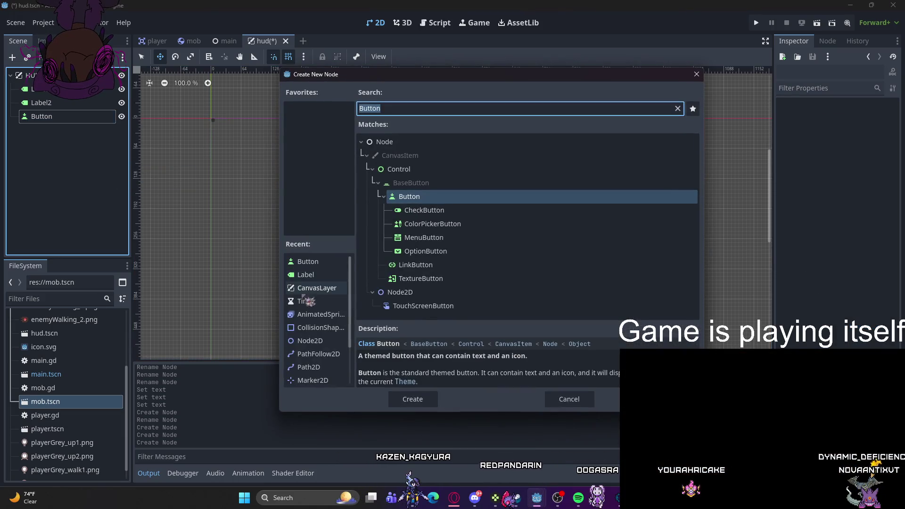
{"action": "double_click", "coordinate": [302, 297]}
Step: Rename the new nodes to MessageTimer, StartButton and ScoreLabel
{"action": "double_click", "coordinate": [47, 131]}
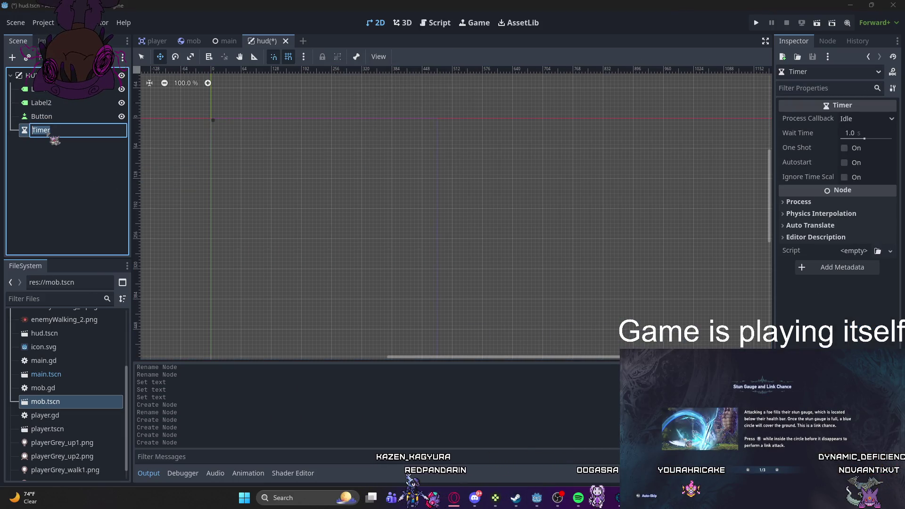
{"action": "type", "text": "Mer"}
{"action": "key", "text": "BackSpace"}
{"action": "type", "text": "ss"}
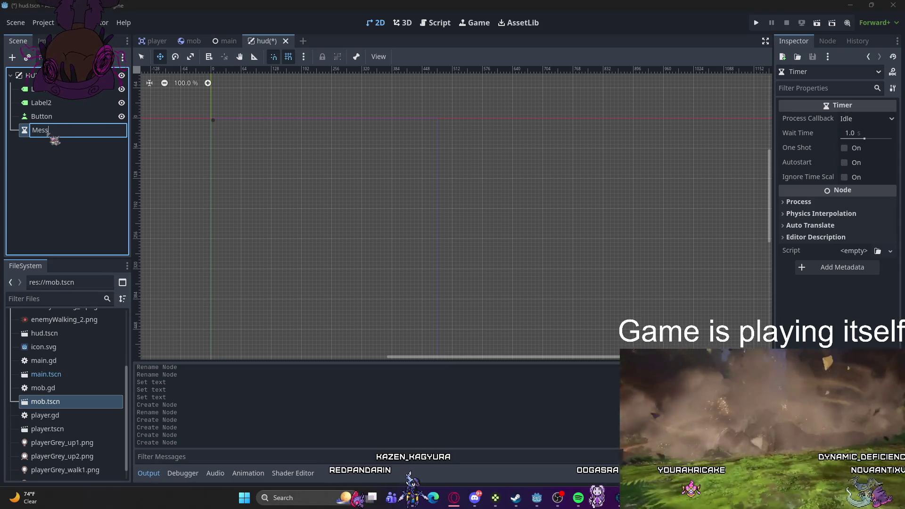
{"action": "type", "text": "ageTo,er"}
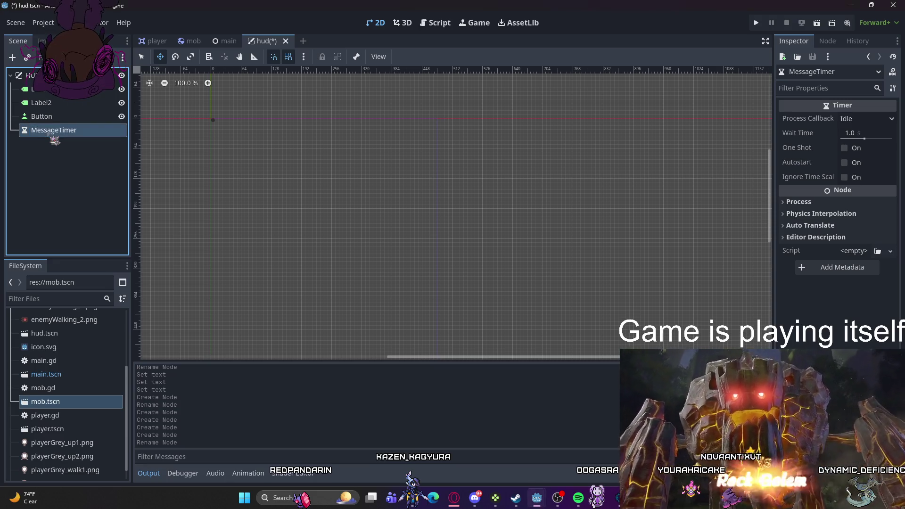
{"action": "double_click", "coordinate": [42, 116]}
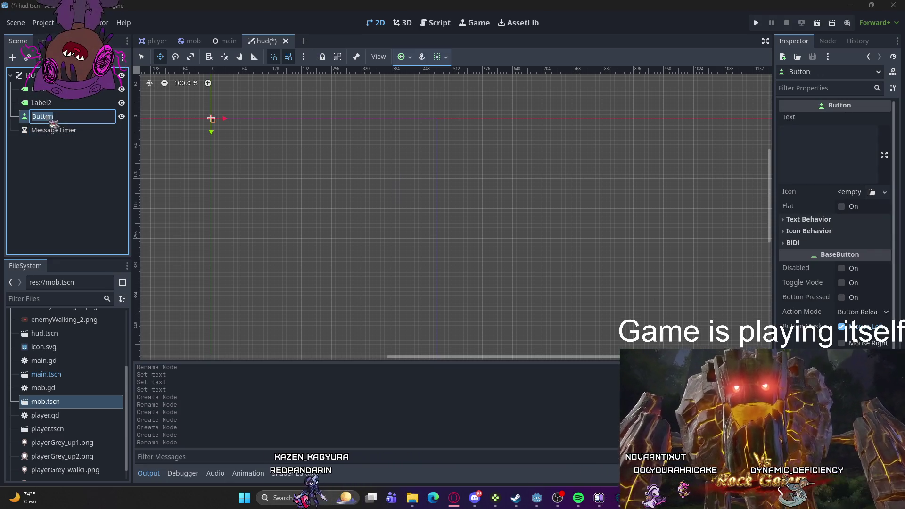
{"action": "type", "text": "Start"}
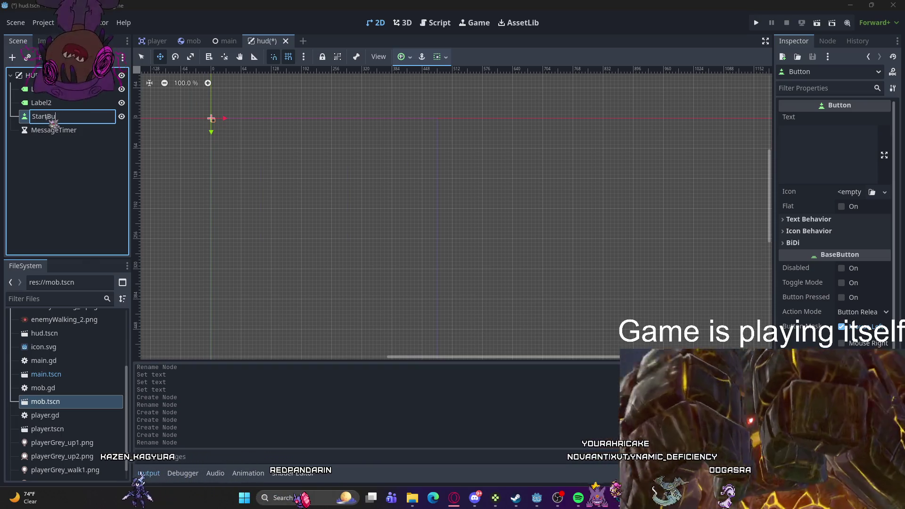
{"action": "double_click", "coordinate": [42, 102]}
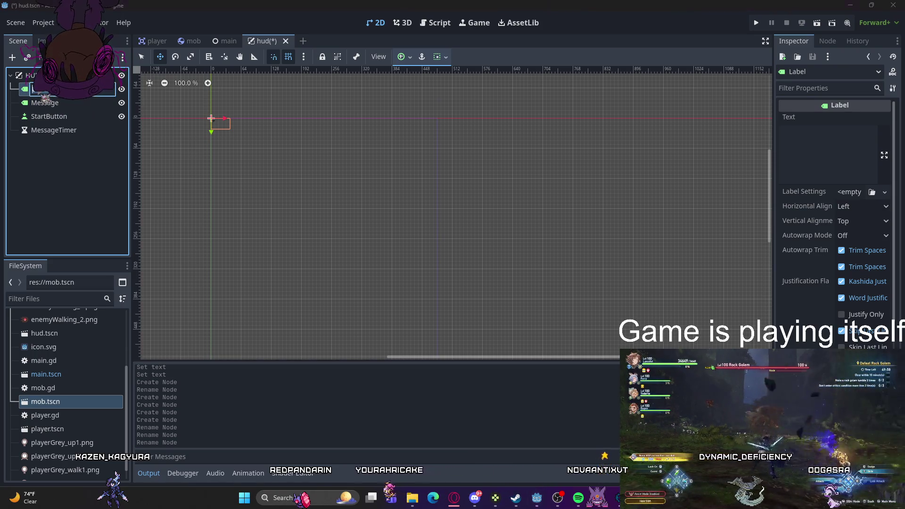
{"action": "type", "text": "S"}
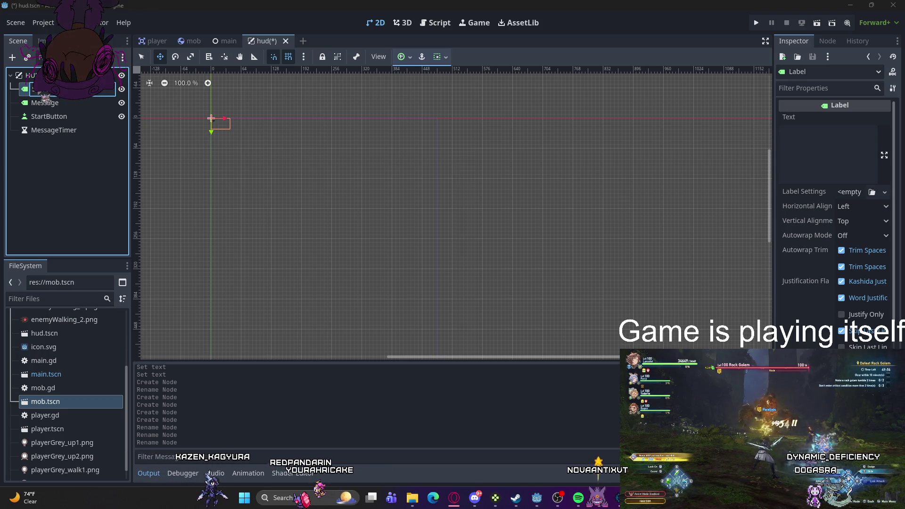
{"action": "type", "text": "coreLabel"}
{"action": "key", "text": "Return"}
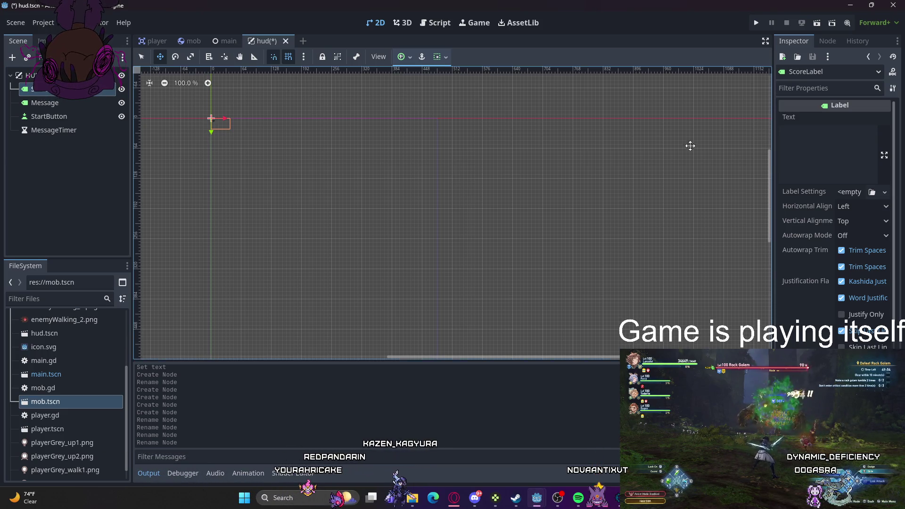
Step: Enter 0 as ScoreLabel's Text property in the Inspector
{"action": "left_click", "coordinate": [825, 155]}
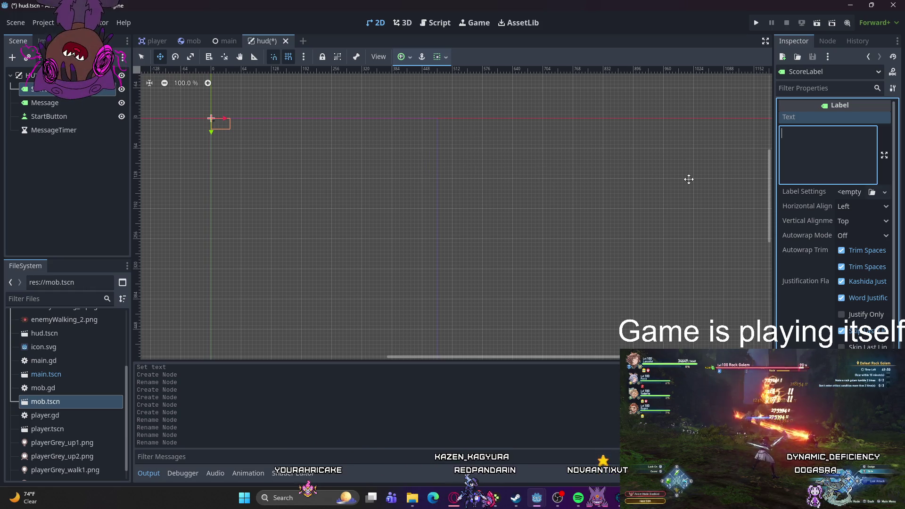
{"action": "type", "text": "0"}
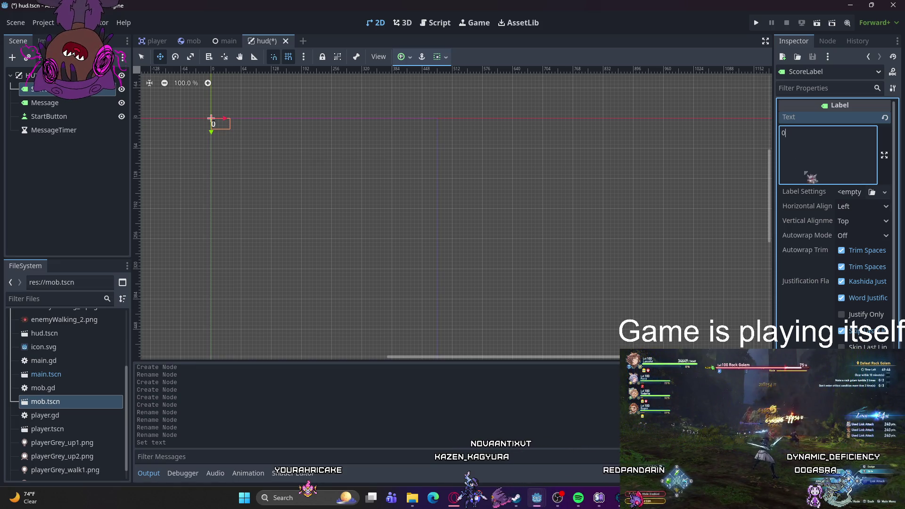
{"action": "left_click", "coordinate": [831, 291]}
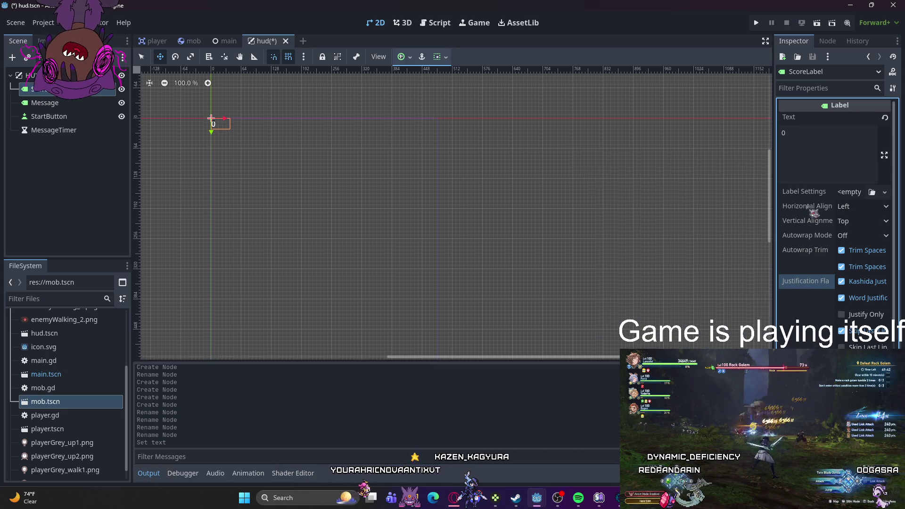
{"action": "mouse_move", "coordinate": [816, 196]}
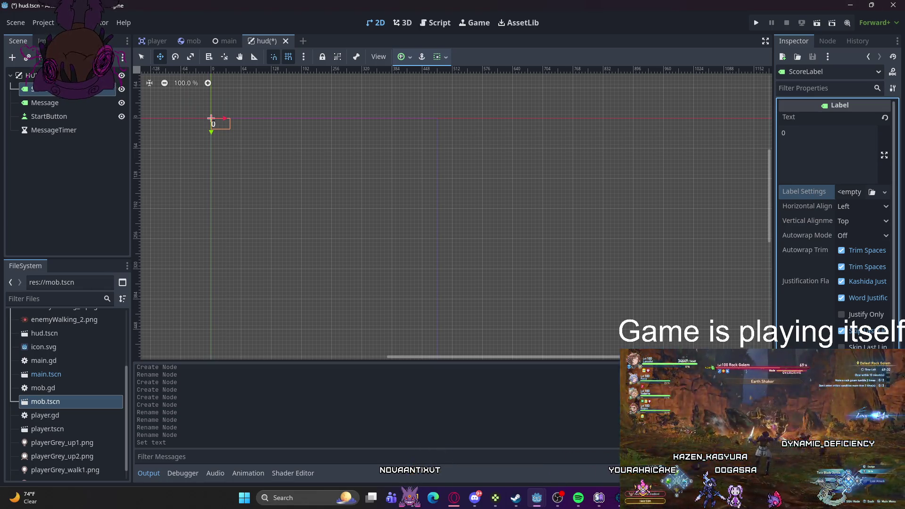
Step: Expand ScoreLabel's Theme Overrides font settings and choose Load for the Font resource
{"action": "scroll", "coordinate": [835, 236], "scroll_direction": "down", "scroll_amount": 5}
{"action": "scroll", "coordinate": [834, 236], "scroll_direction": "up", "scroll_amount": 5}
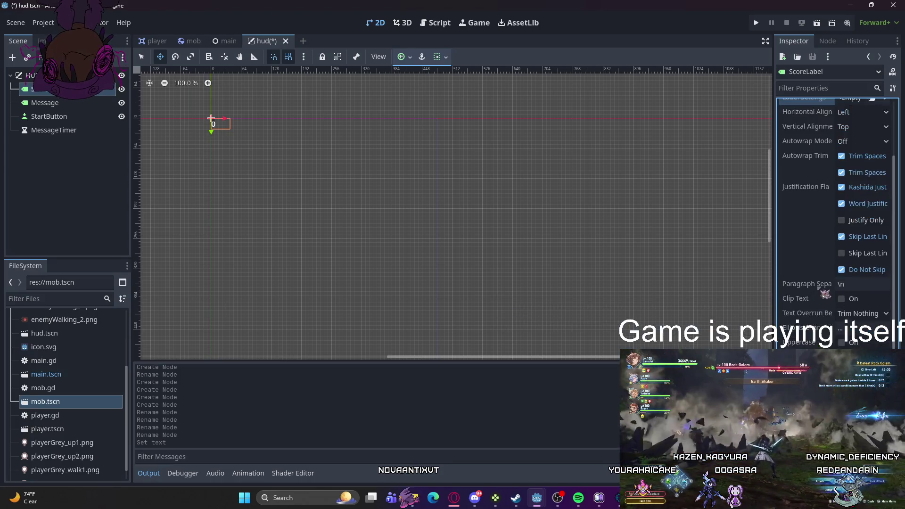
{"action": "scroll", "coordinate": [818, 263], "scroll_direction": "down", "scroll_amount": 5}
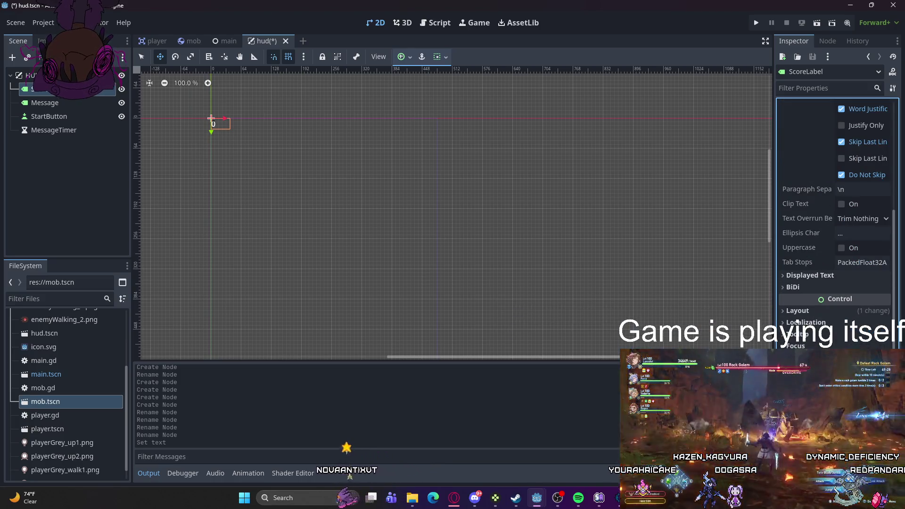
{"action": "scroll", "coordinate": [818, 263], "scroll_direction": "down", "scroll_amount": 3}
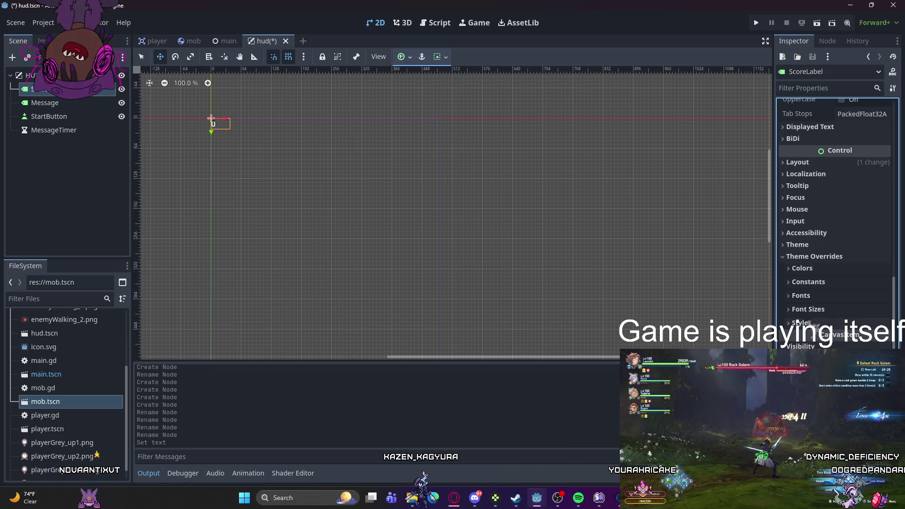
{"action": "left_click", "coordinate": [797, 297]}
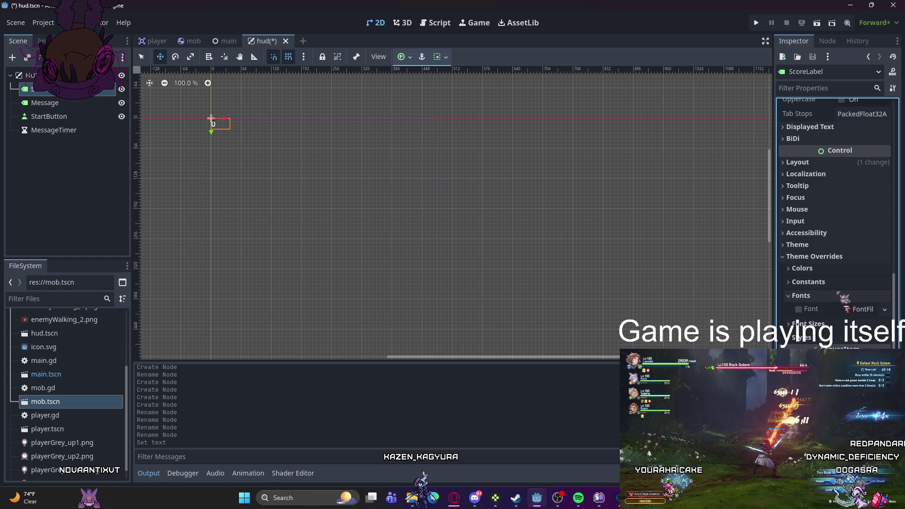
{"action": "left_click", "coordinate": [848, 309]}
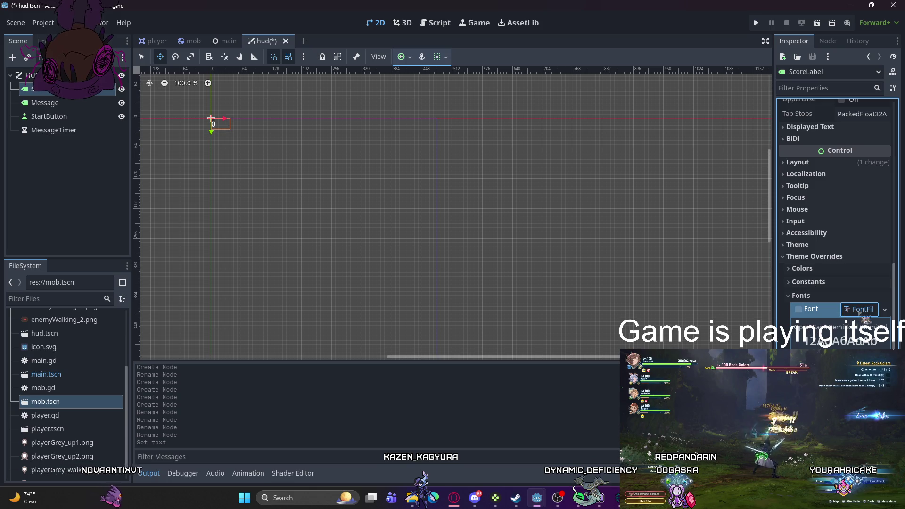
{"action": "left_click", "coordinate": [883, 310]}
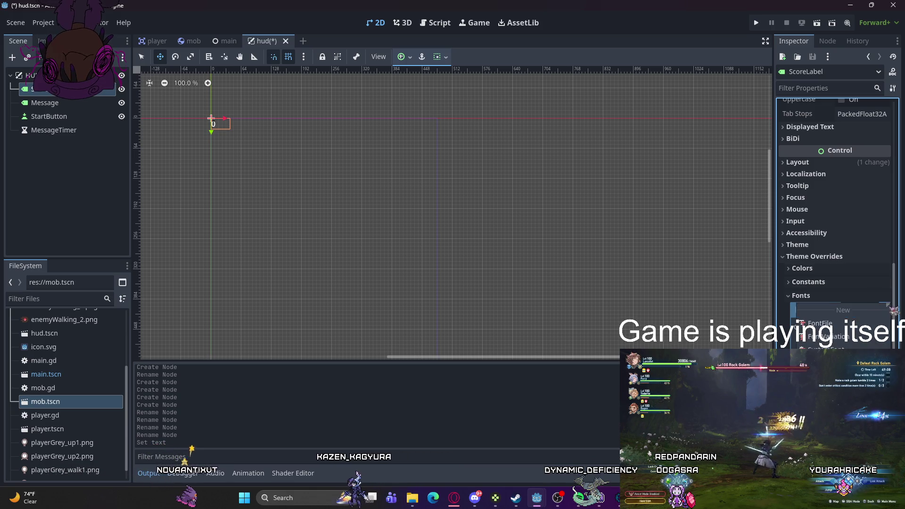
{"action": "left_click", "coordinate": [820, 381]}
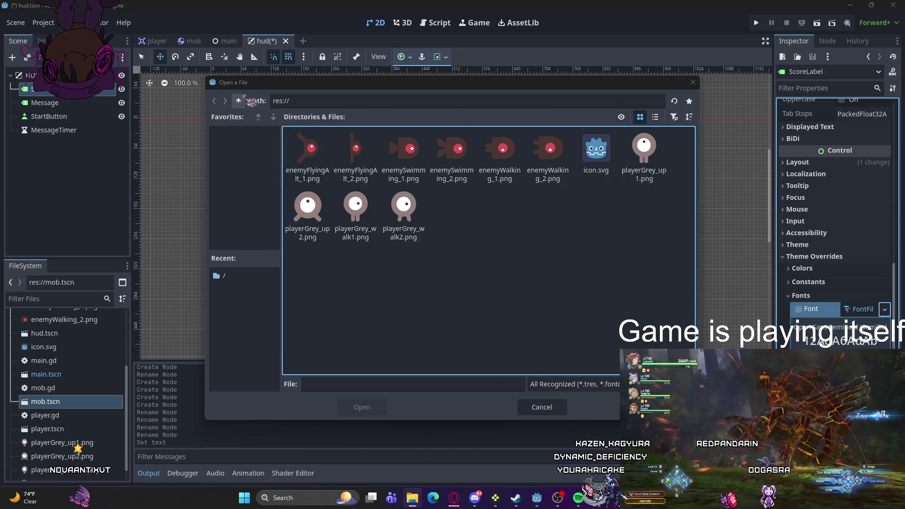
Step: Switch the file dialog between list and thumbnail views, refresh it, then dismiss it without a font
{"action": "left_click", "coordinate": [239, 101]}
{"action": "left_click", "coordinate": [338, 105]}
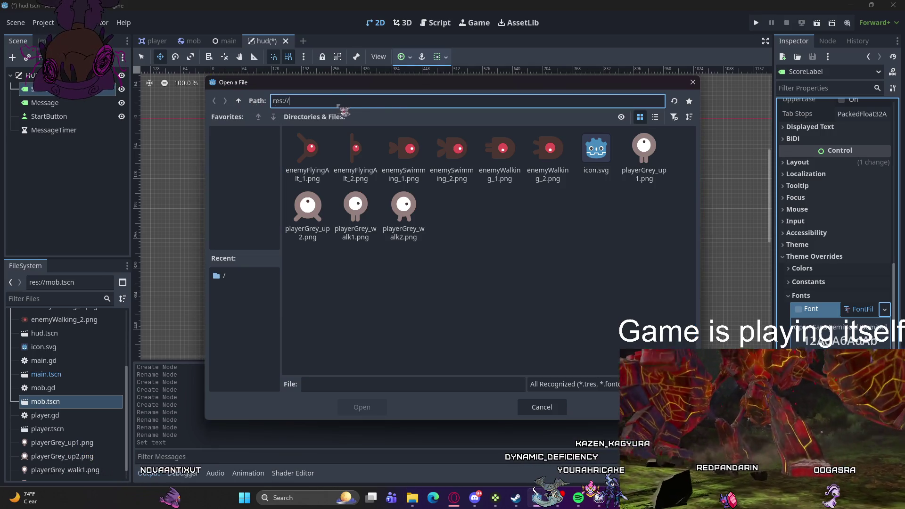
{"action": "left_click", "coordinate": [273, 117]}
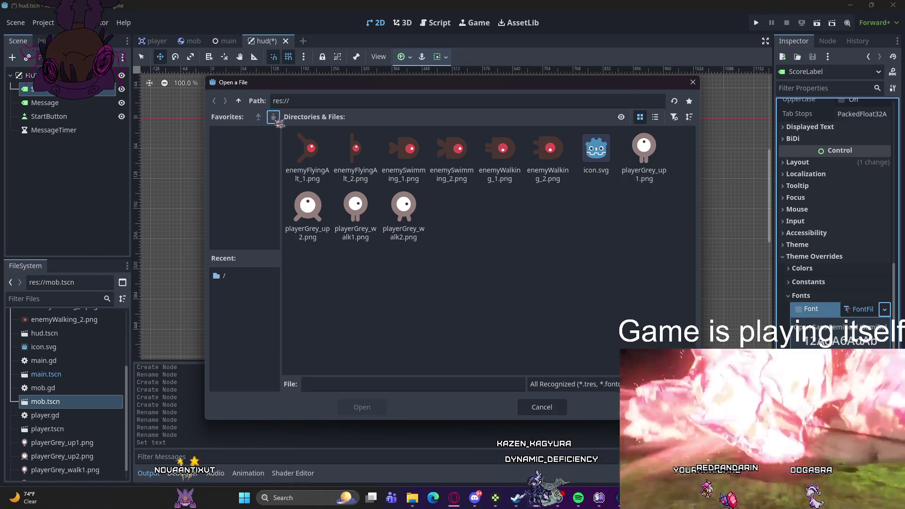
{"action": "left_click", "coordinate": [655, 117]}
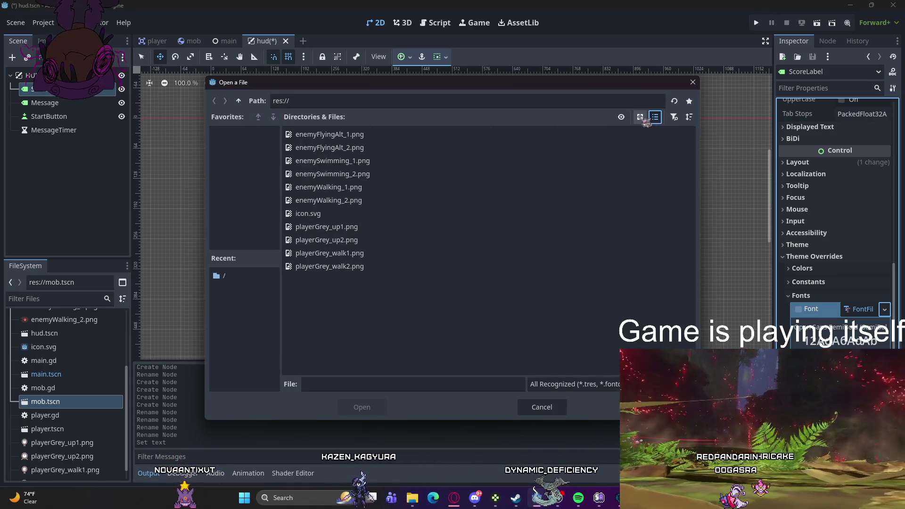
{"action": "left_click", "coordinate": [641, 118]}
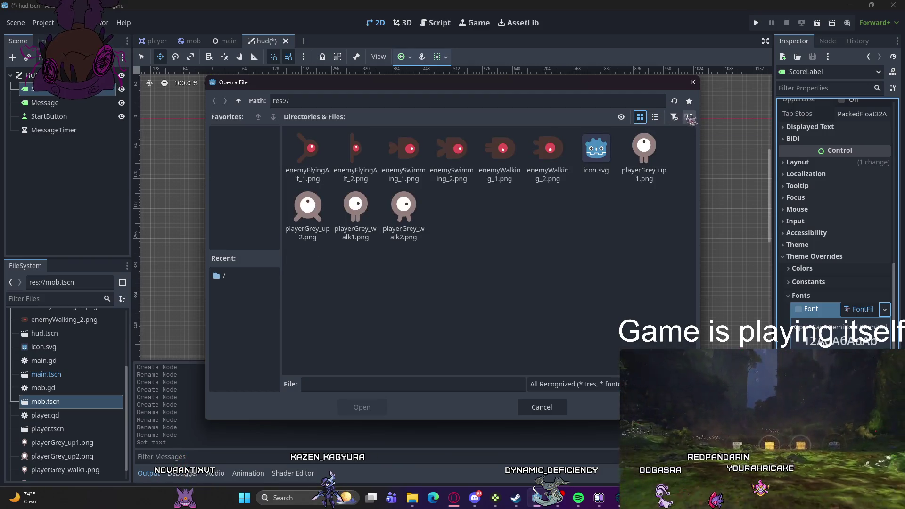
{"action": "left_click", "coordinate": [675, 101]}
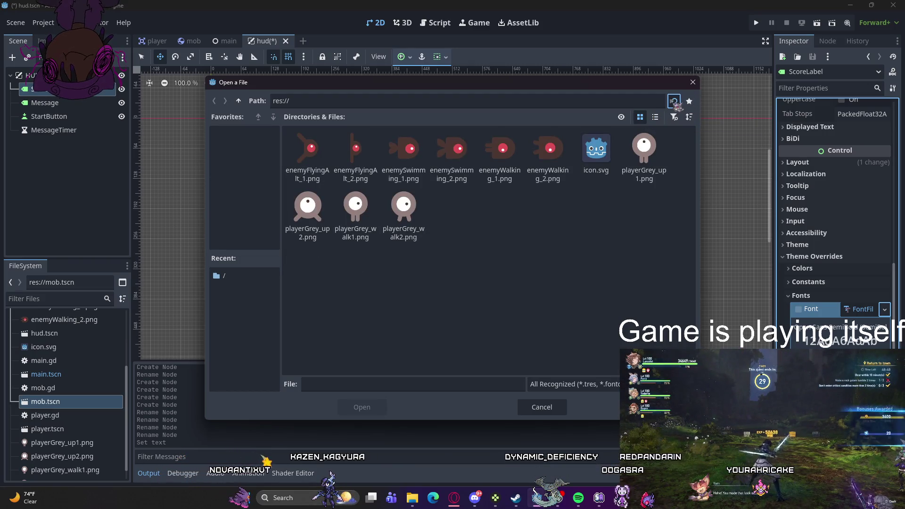
{"action": "left_click", "coordinate": [227, 278]}
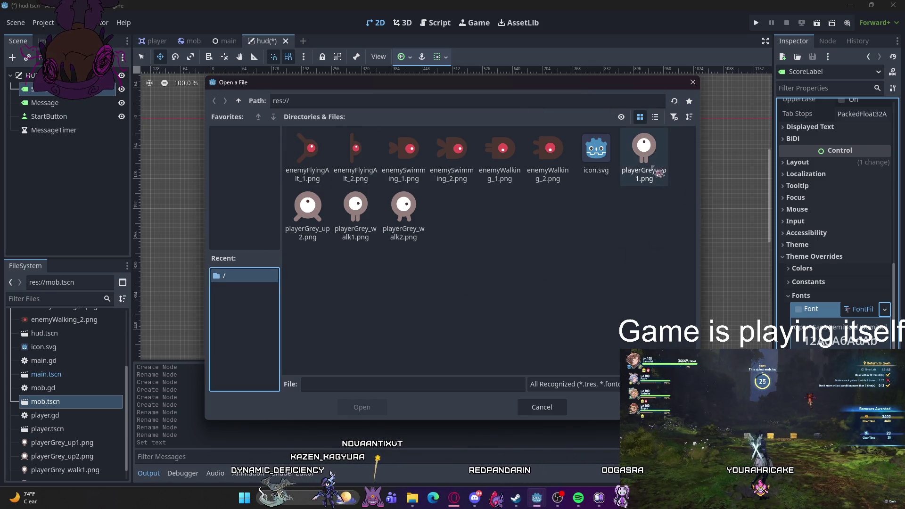
{"action": "key", "text": "Escape"}
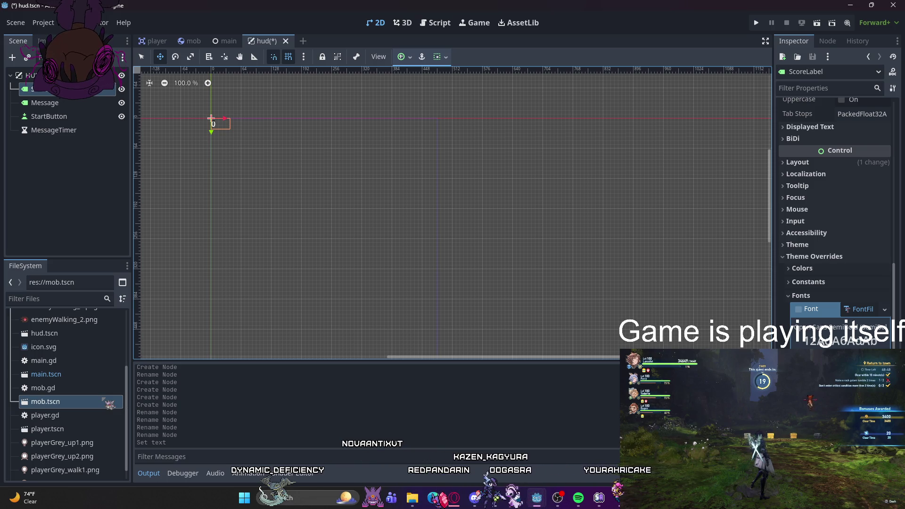
Step: Drag Xolonium-Regular.ttf toward ScoreLabel's Font override, then choose Load from the Font slot menu
{"action": "scroll", "coordinate": [66, 388], "scroll_direction": "down", "scroll_amount": 2}
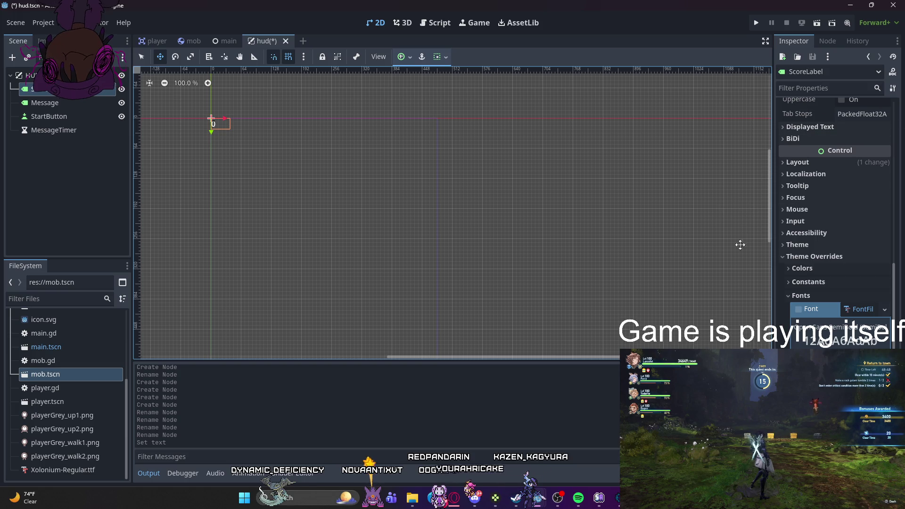
{"action": "mouse_move", "coordinate": [62, 470]}
{"action": "left_mouse_down"}
{"action": "mouse_move", "coordinate": [521, 381]}
{"action": "mouse_move", "coordinate": [864, 341]}
{"action": "mouse_move", "coordinate": [867, 316]}
{"action": "left_mouse_up"}
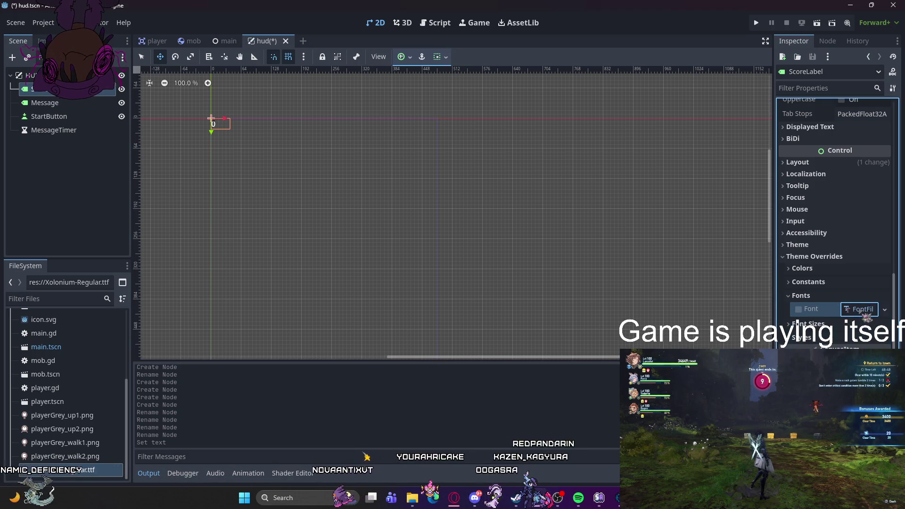
{"action": "left_click", "coordinate": [864, 312]}
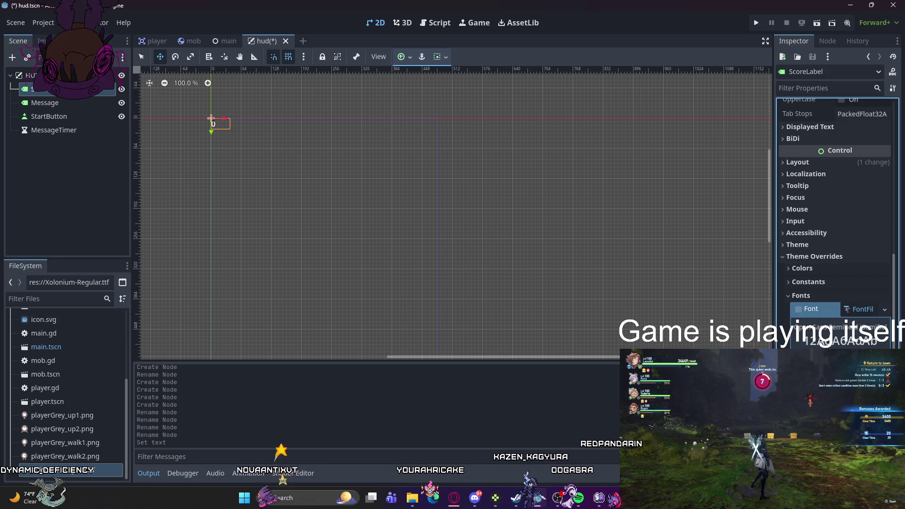
{"action": "left_click", "coordinate": [886, 309]}
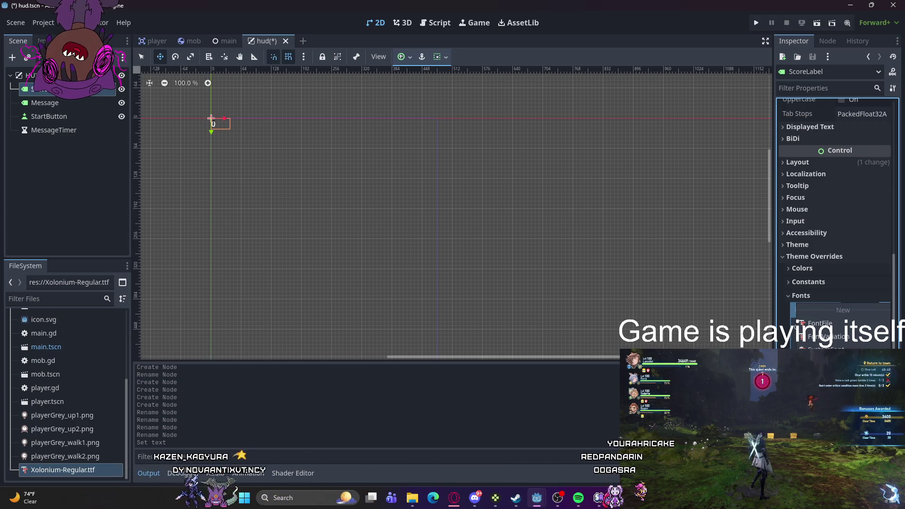
{"action": "left_click", "coordinate": [820, 377]}
Step: Load Xolonium-Regular.ttf as ScoreLabel's font override so its 0 displays larger
{"action": "left_click", "coordinate": [452, 207]}
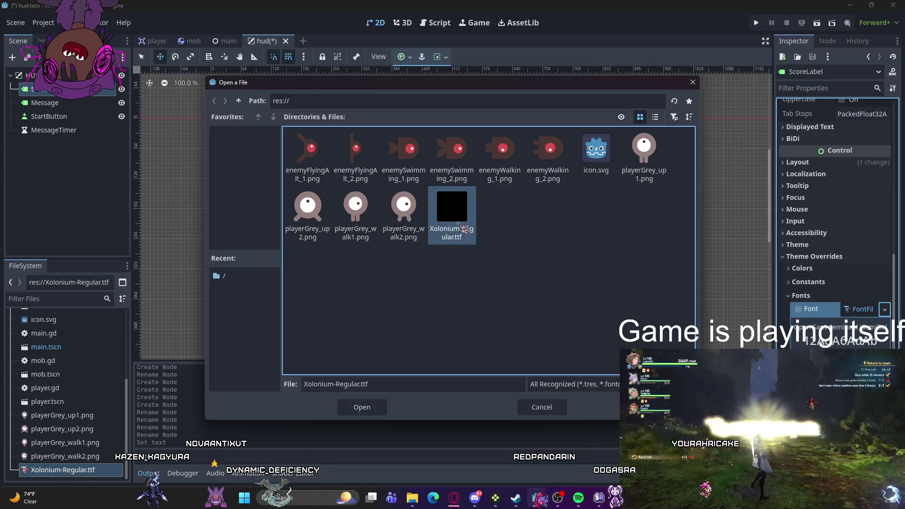
{"action": "double_click", "coordinate": [452, 207]}
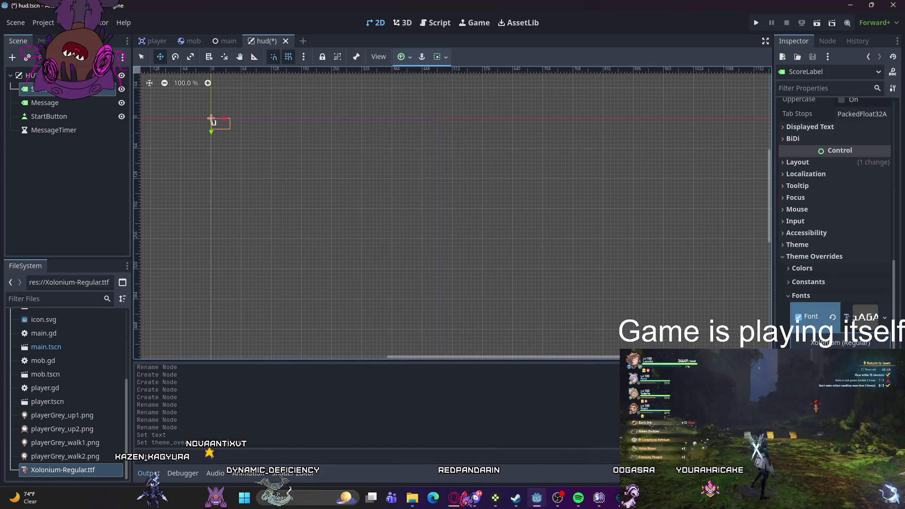
{"action": "scroll", "coordinate": [835, 227], "scroll_direction": "up", "scroll_amount": 15}
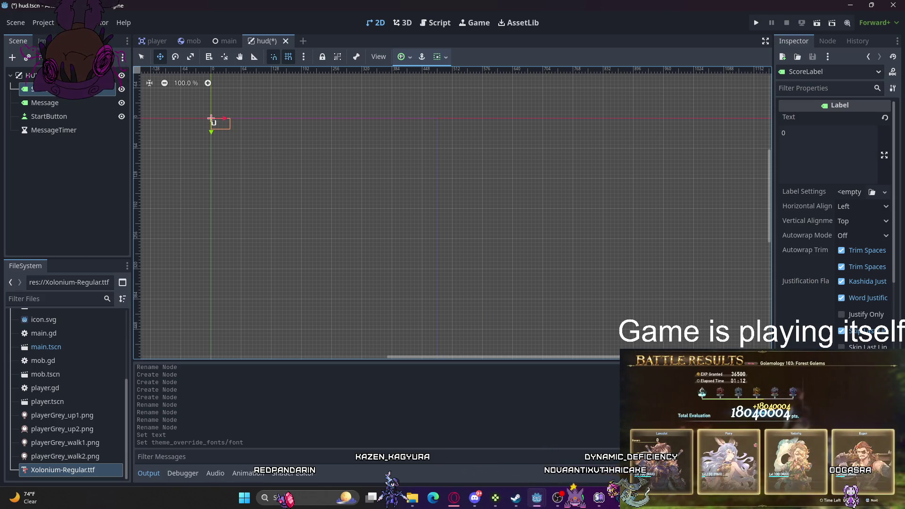
{"action": "scroll", "coordinate": [834, 212], "scroll_direction": "down", "scroll_amount": 5}
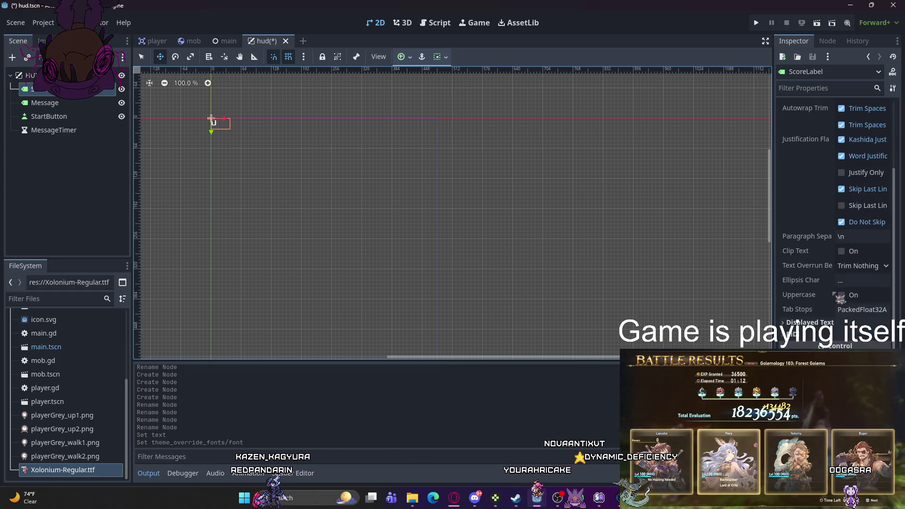
{"action": "scroll", "coordinate": [844, 286], "scroll_direction": "up", "scroll_amount": 5}
{"action": "scroll", "coordinate": [835, 212], "scroll_direction": "down", "scroll_amount": 15}
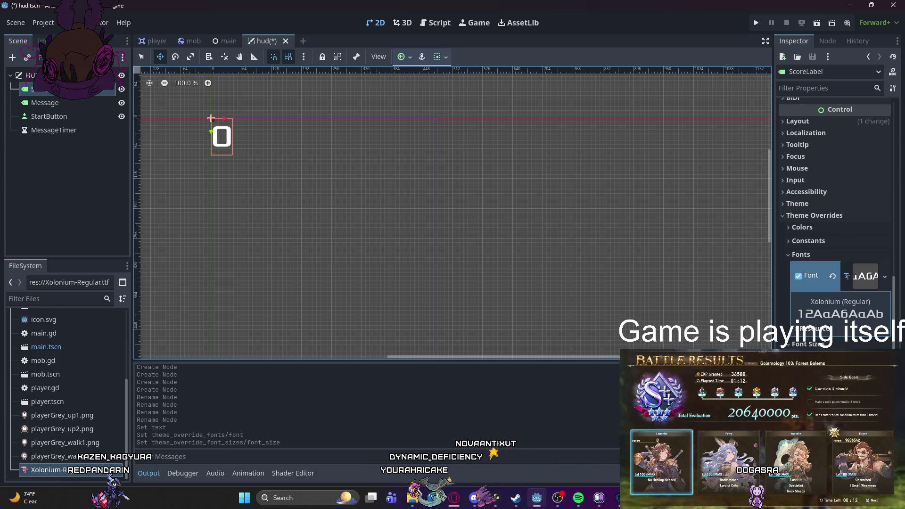
{"action": "left_click", "coordinate": [68, 107]}
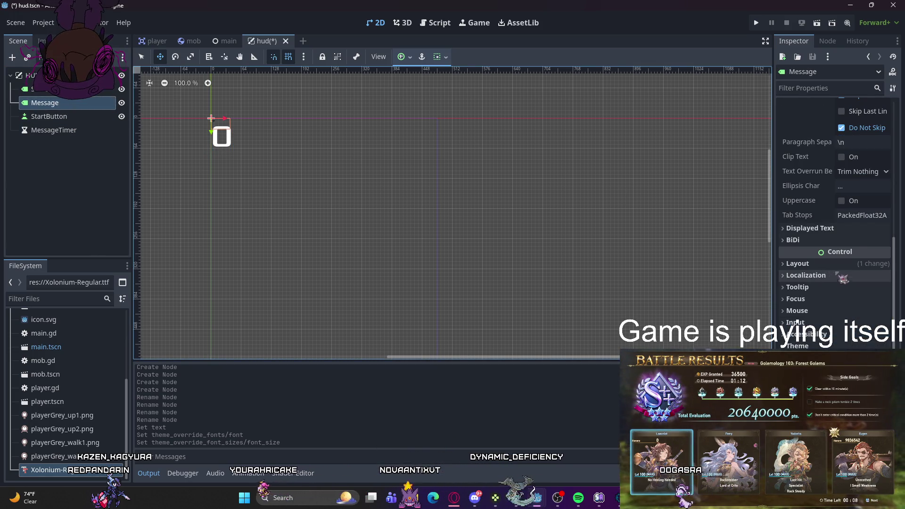
Step: Give the Message label the Xolonium-Regular.ttf font override with a larger font size
{"action": "scroll", "coordinate": [827, 273], "scroll_direction": "down", "scroll_amount": 2}
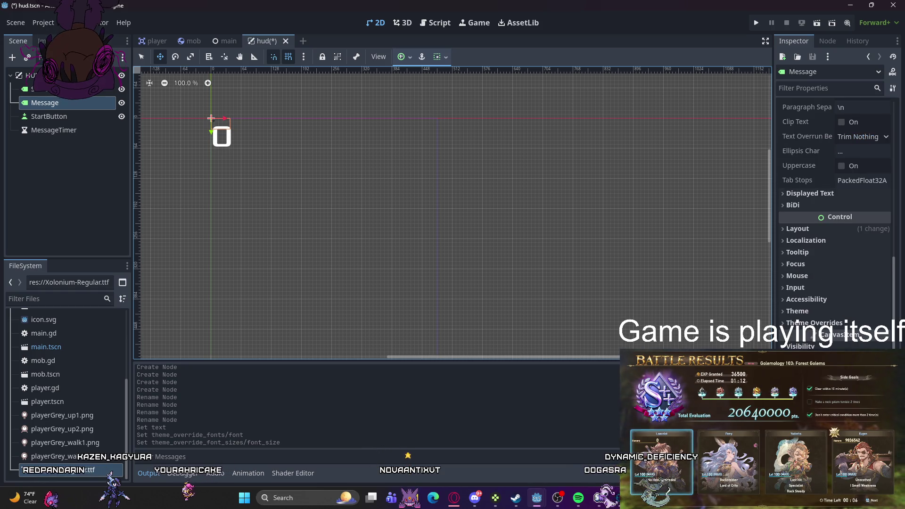
{"action": "left_click", "coordinate": [797, 322]}
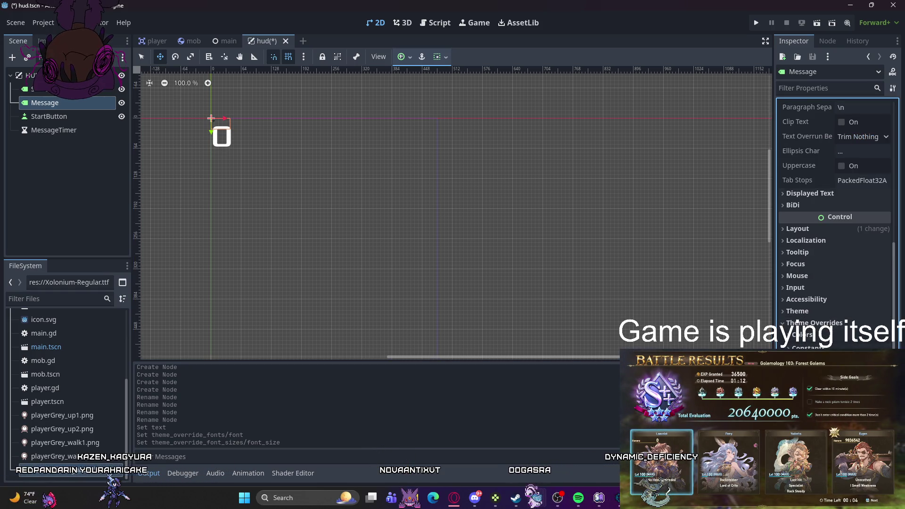
{"action": "left_click", "coordinate": [798, 323]}
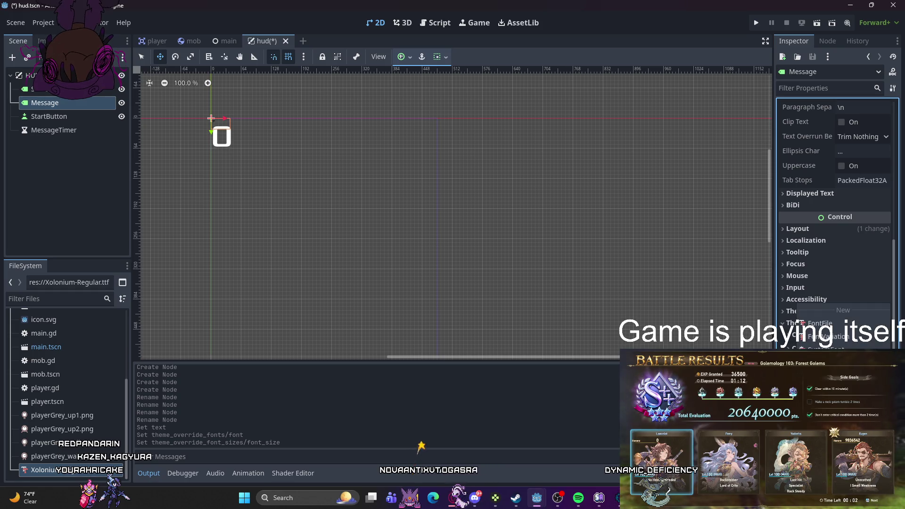
{"action": "left_click", "coordinate": [798, 323]}
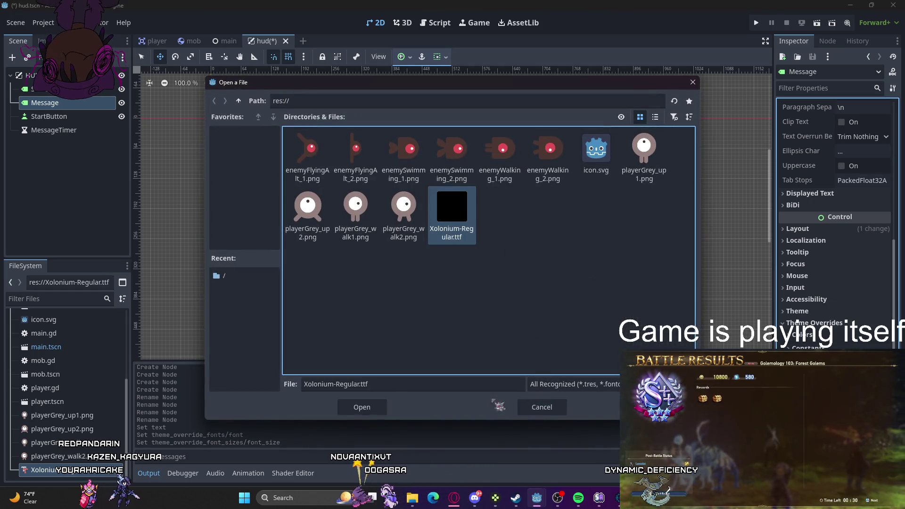
{"action": "left_click", "coordinate": [362, 407]}
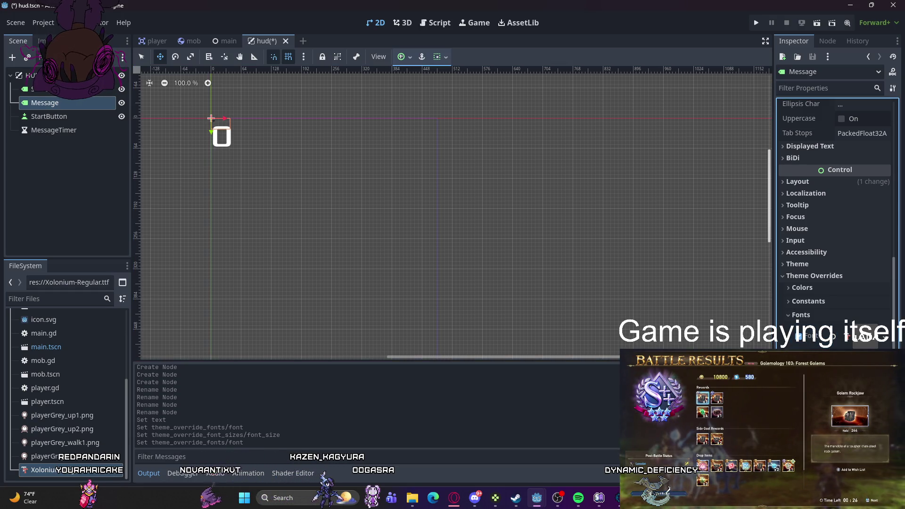
{"action": "key", "text": "Return"}
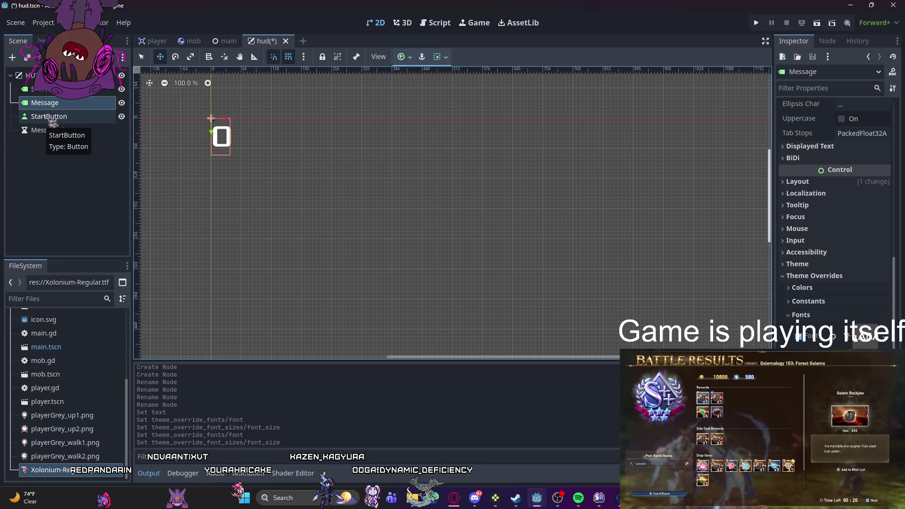
Step: Load Xolonium-Regular.ttf as the StartButton's font theme override
{"action": "left_click", "coordinate": [49, 117]}
{"action": "scroll", "coordinate": [847, 282], "scroll_direction": "down", "scroll_amount": 3}
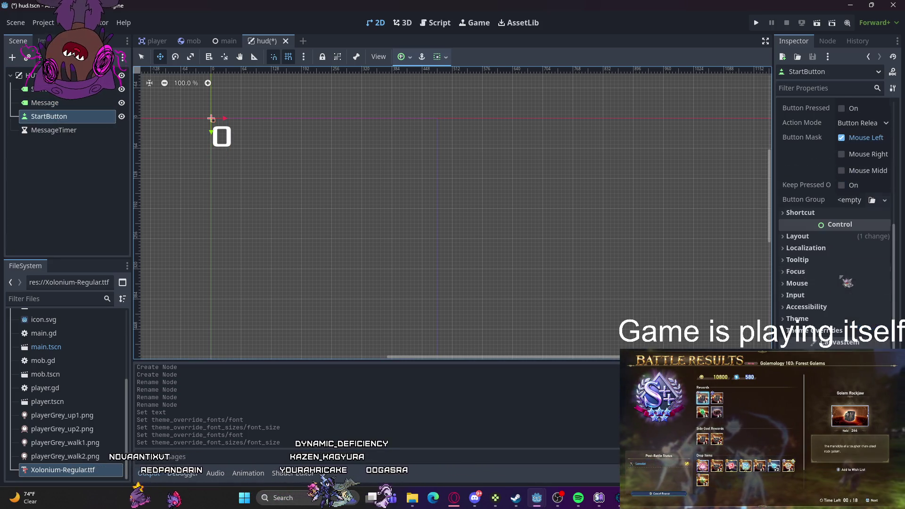
{"action": "left_click", "coordinate": [821, 330]}
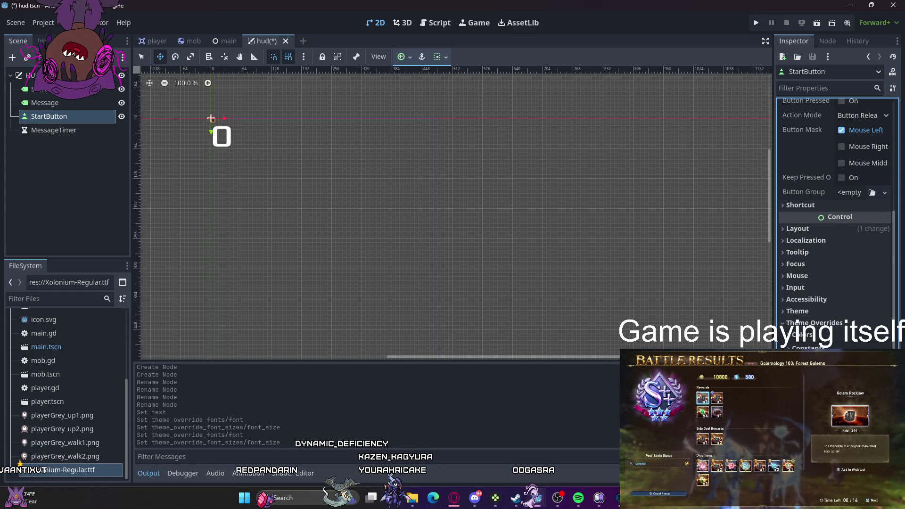
{"action": "left_click", "coordinate": [798, 323]}
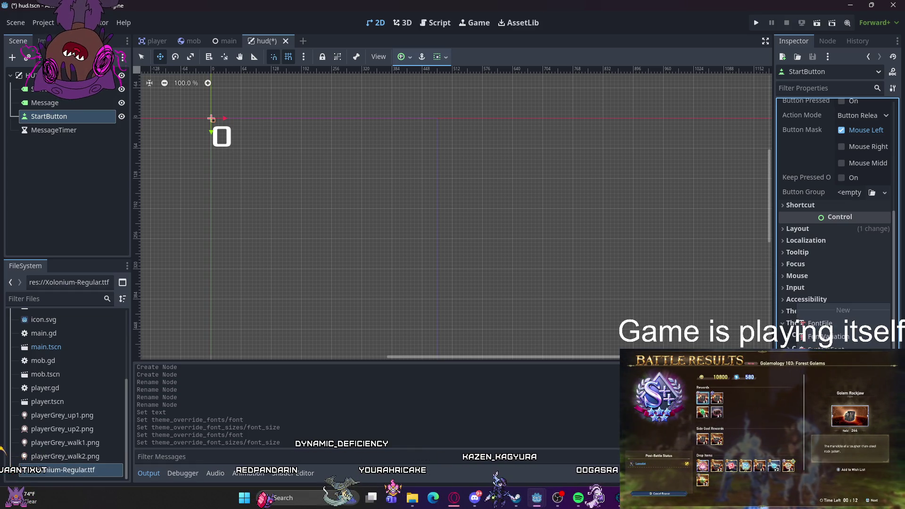
{"action": "left_click", "coordinate": [811, 372]}
{"action": "left_click", "coordinate": [362, 407]}
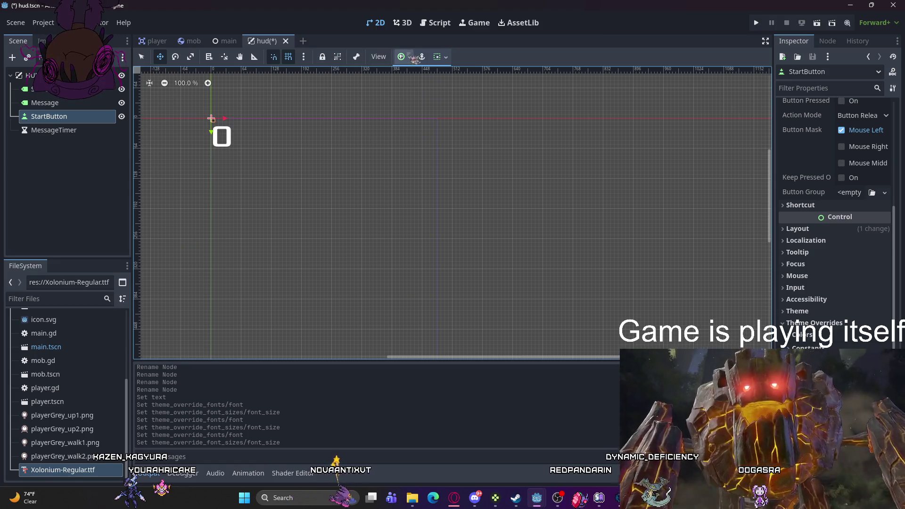
{"action": "left_click", "coordinate": [47, 88]}
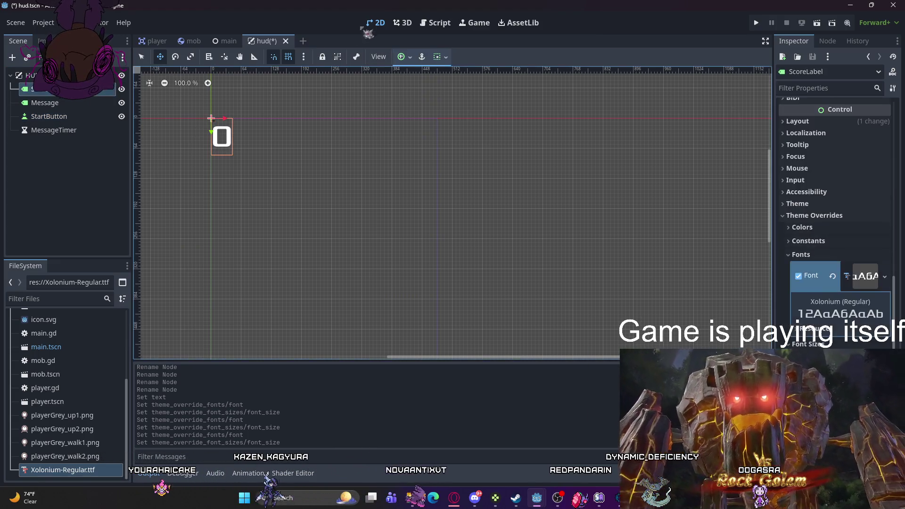
Step: Anchor ScoreLabel with the Center Top preset, then bring the Spotify window forward
{"action": "left_click", "coordinate": [404, 56]}
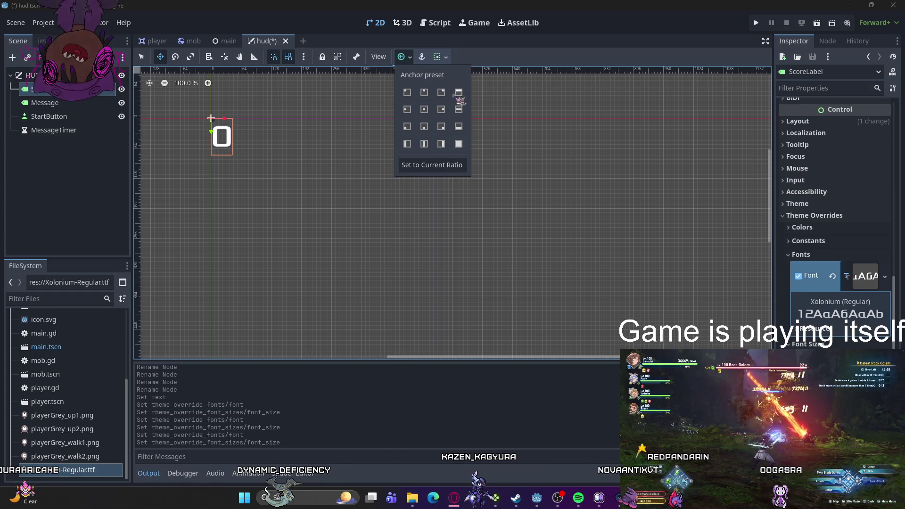
{"action": "left_click", "coordinate": [411, 94]}
{"action": "left_click", "coordinate": [425, 93]}
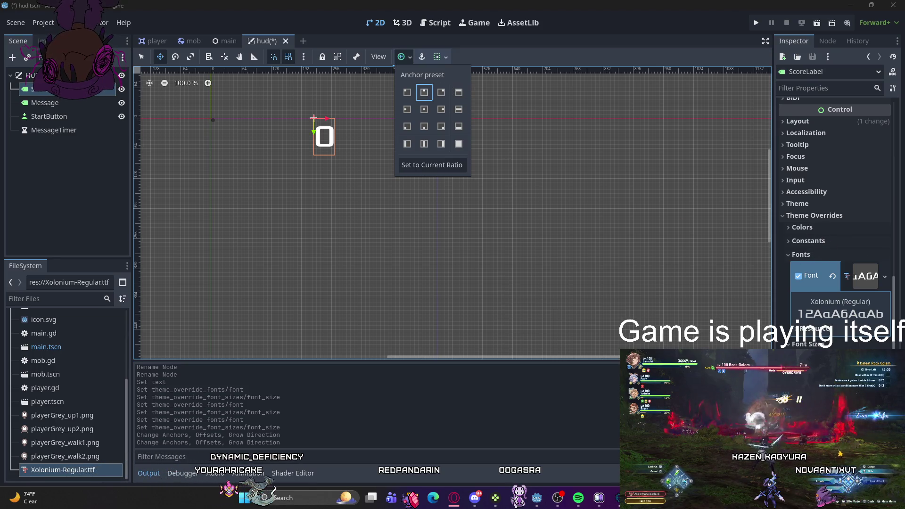
{"action": "key", "text": "Escape"}
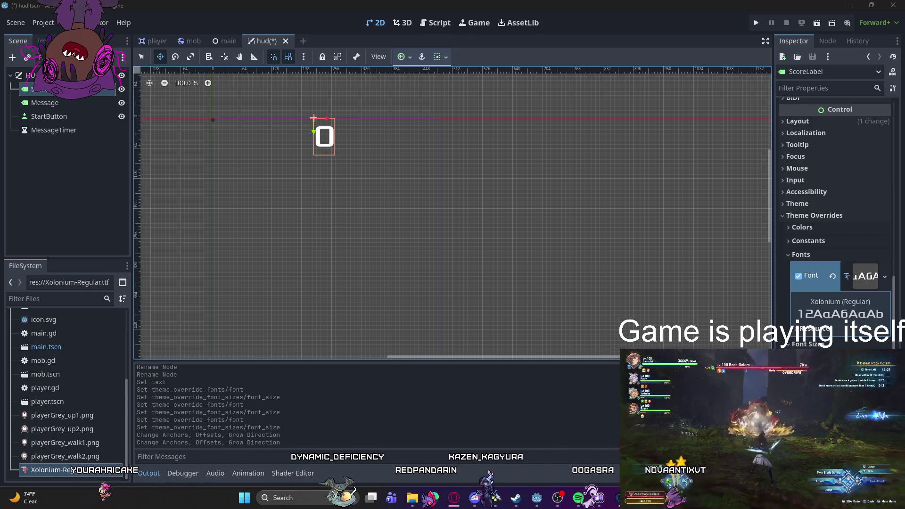
{"action": "left_click", "coordinate": [579, 498]}
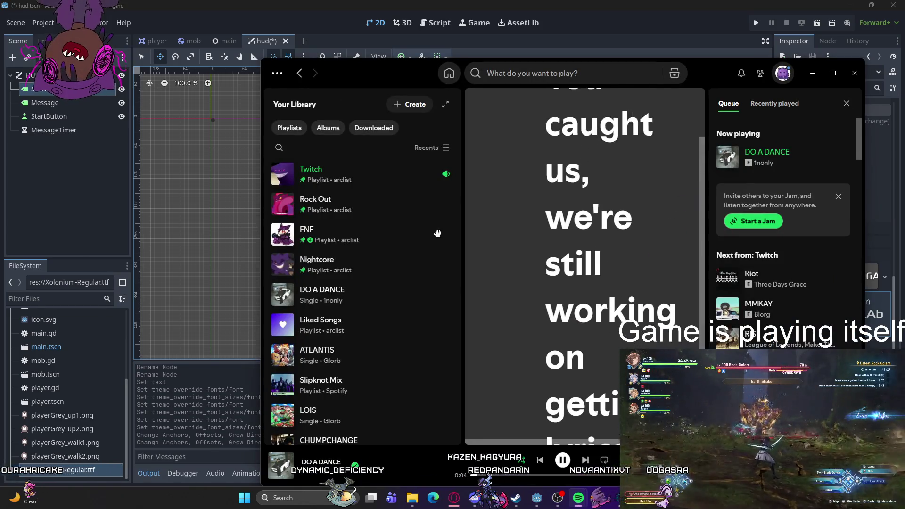
Step: Open the Twitch playlist from Your Library and minimise Spotify
{"action": "left_click", "coordinate": [368, 175]}
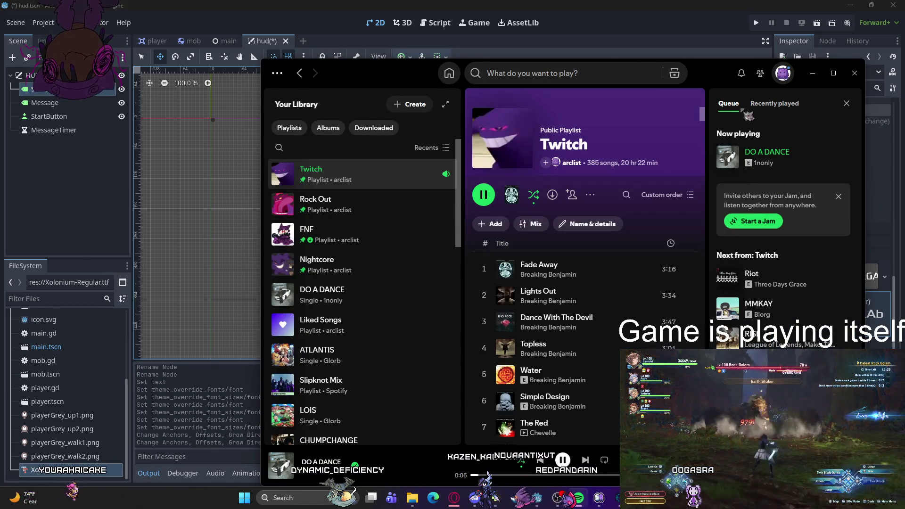
{"action": "left_click", "coordinate": [813, 73]}
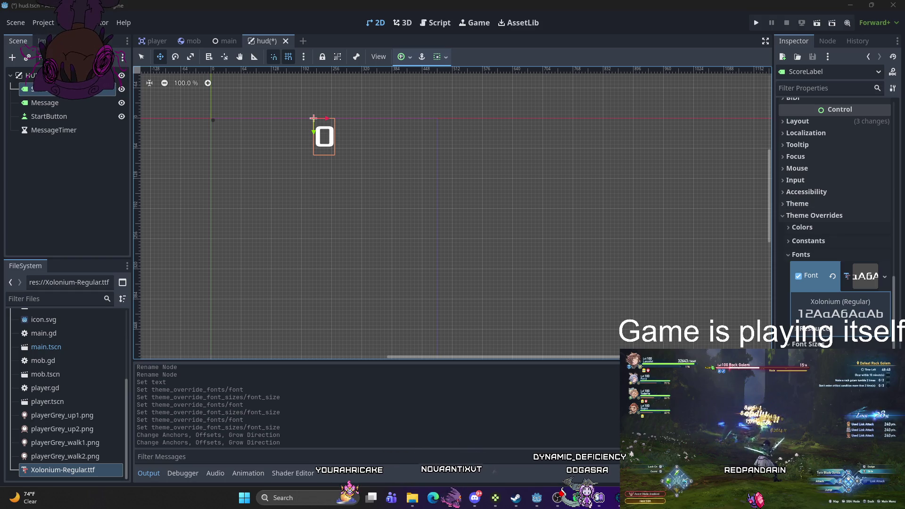
Step: Set ScoreLabel's Horizontal Alignment and Vertical Alignment both to Center
{"action": "mouse_move", "coordinate": [537, 498]}
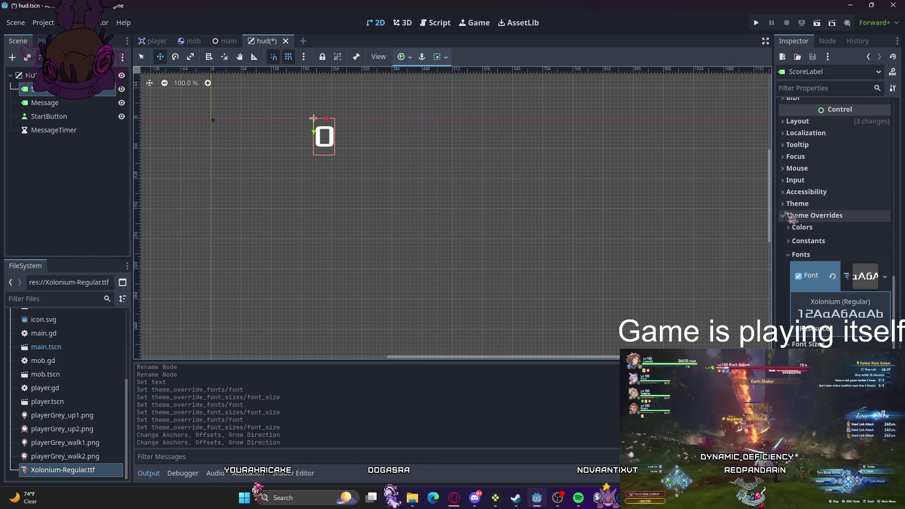
{"action": "scroll", "coordinate": [811, 229], "scroll_direction": "up", "scroll_amount": 5}
{"action": "scroll", "coordinate": [811, 230], "scroll_direction": "up", "scroll_amount": 5}
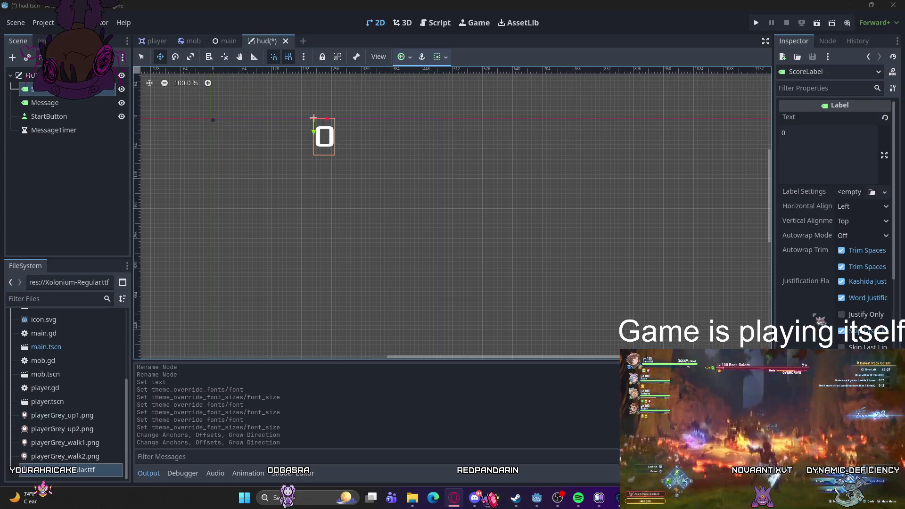
{"action": "left_click", "coordinate": [863, 207]}
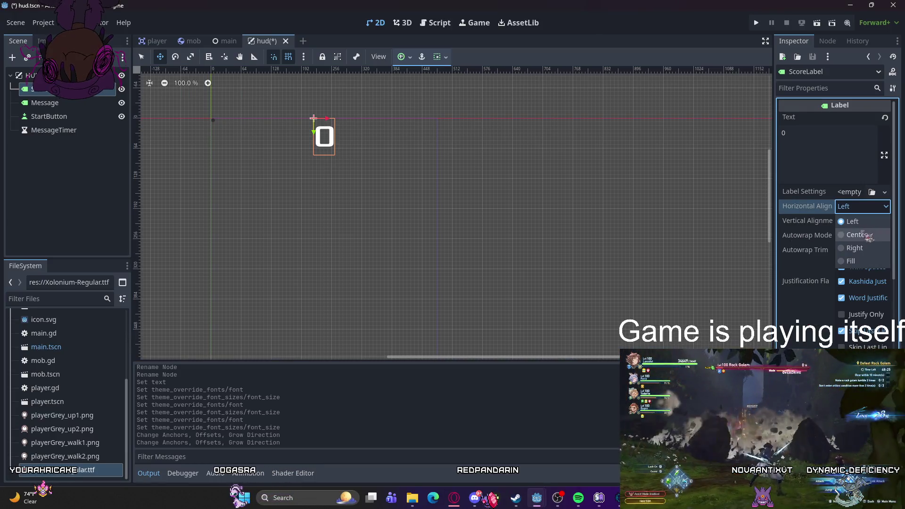
{"action": "left_click", "coordinate": [856, 235]}
{"action": "left_click", "coordinate": [863, 221]}
{"action": "left_click", "coordinate": [857, 249]}
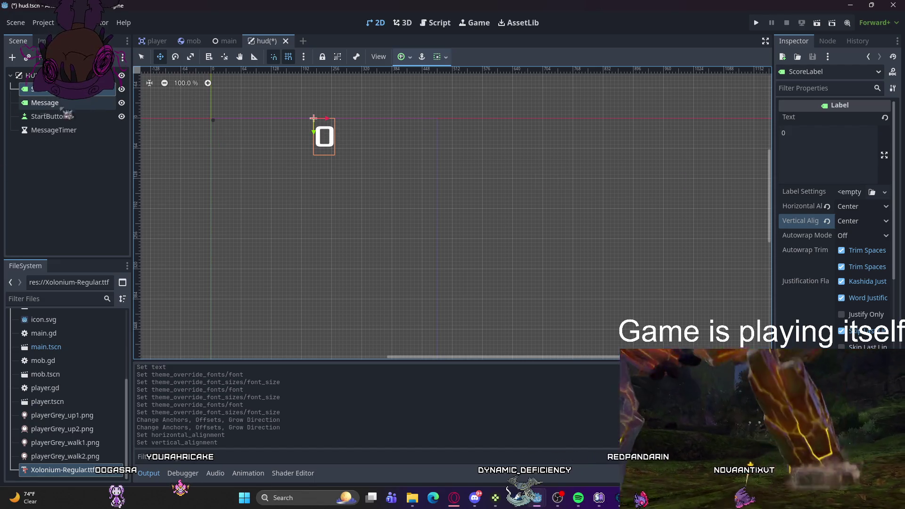
Step: Set the Message label's text to 'Dodge the Creeps!'
{"action": "left_click", "coordinate": [45, 103]}
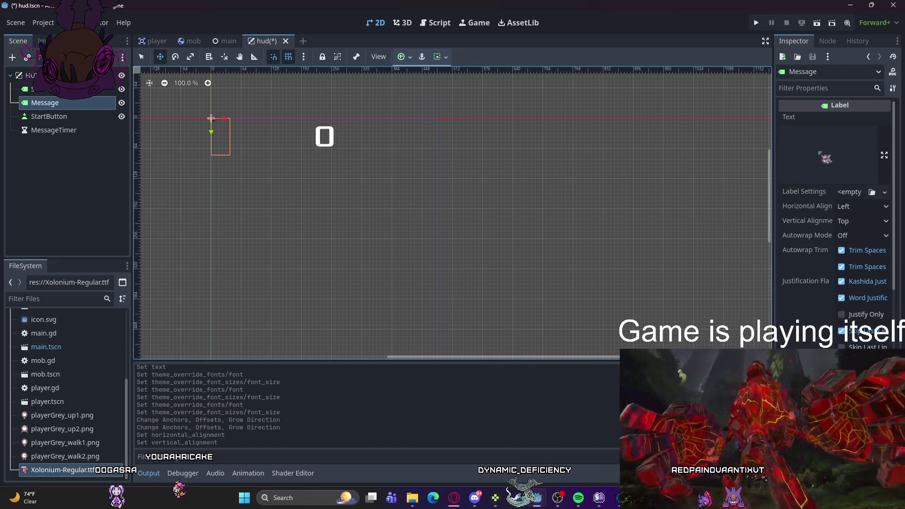
{"action": "left_click", "coordinate": [821, 149]}
{"action": "type", "text": "Dodge th"}
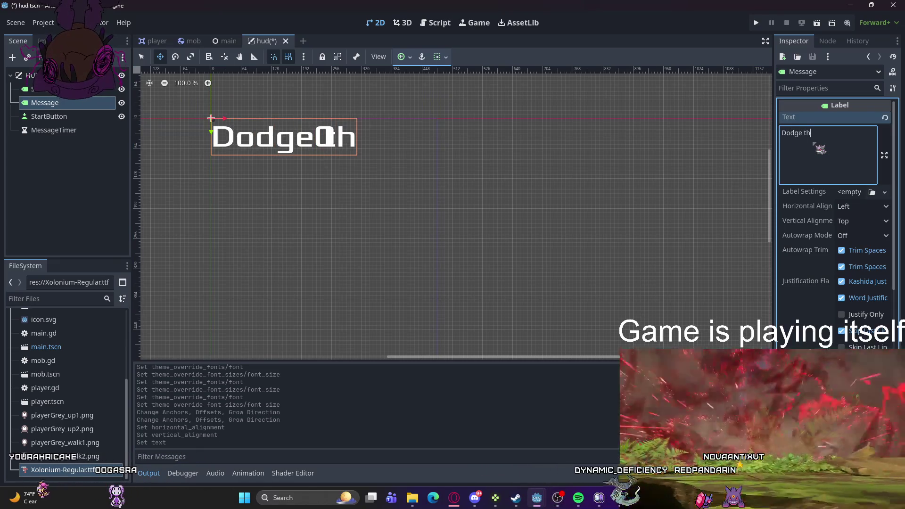
{"action": "type", "text": "e Creeps!"}
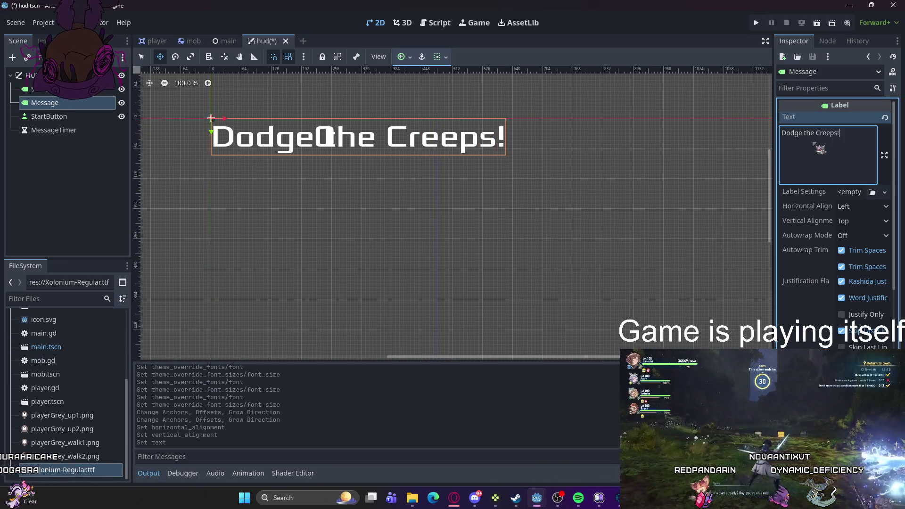
Step: Center the Message text horizontally and vertically, and set Autowrap Mode to Word
{"action": "left_click", "coordinate": [863, 207]}
{"action": "left_click", "coordinate": [857, 235]}
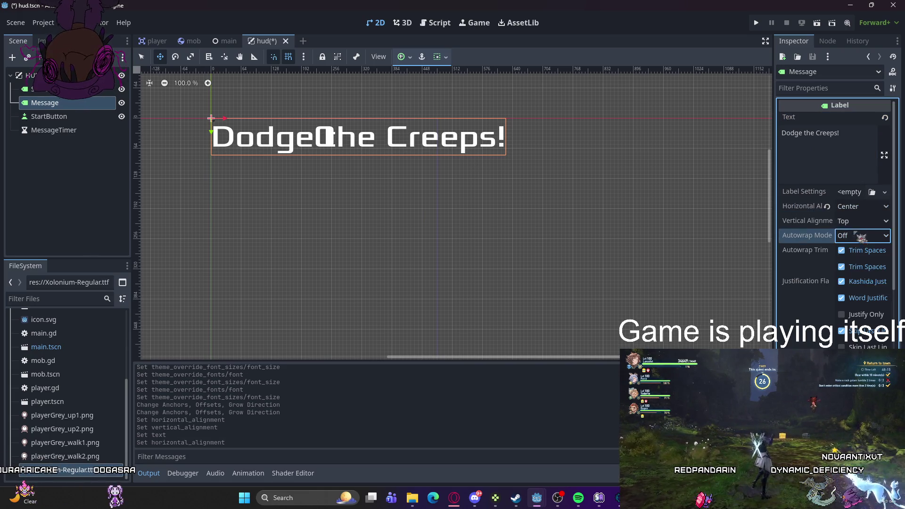
{"action": "left_click", "coordinate": [863, 221]}
{"action": "left_click", "coordinate": [859, 250]}
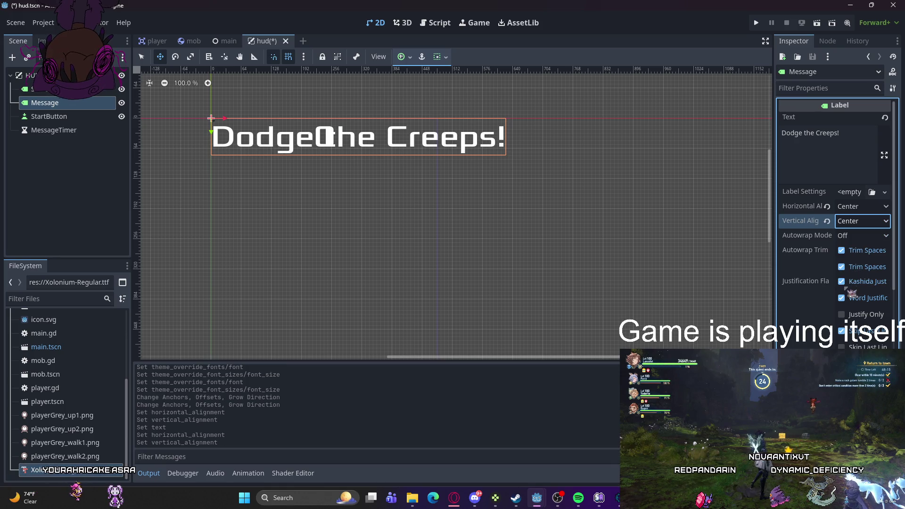
{"action": "left_click", "coordinate": [407, 59]}
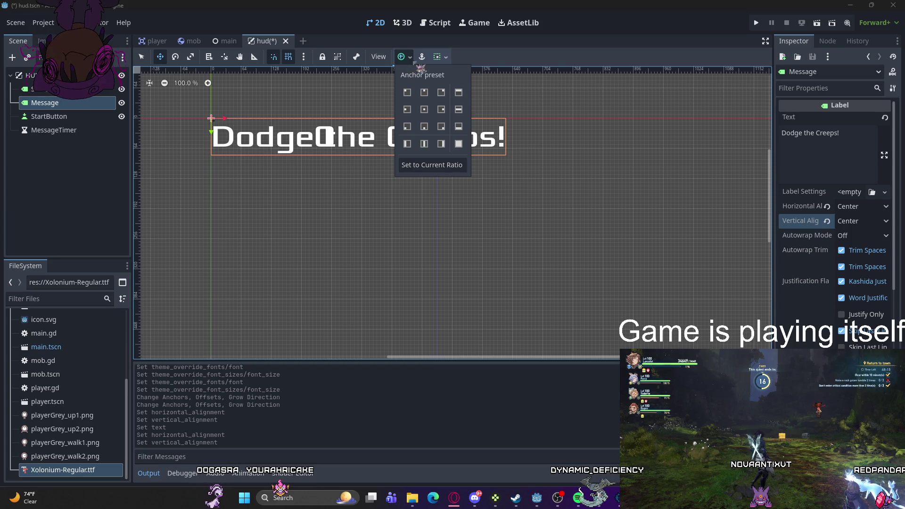
{"action": "left_click", "coordinate": [849, 236]}
{"action": "left_click", "coordinate": [849, 236]}
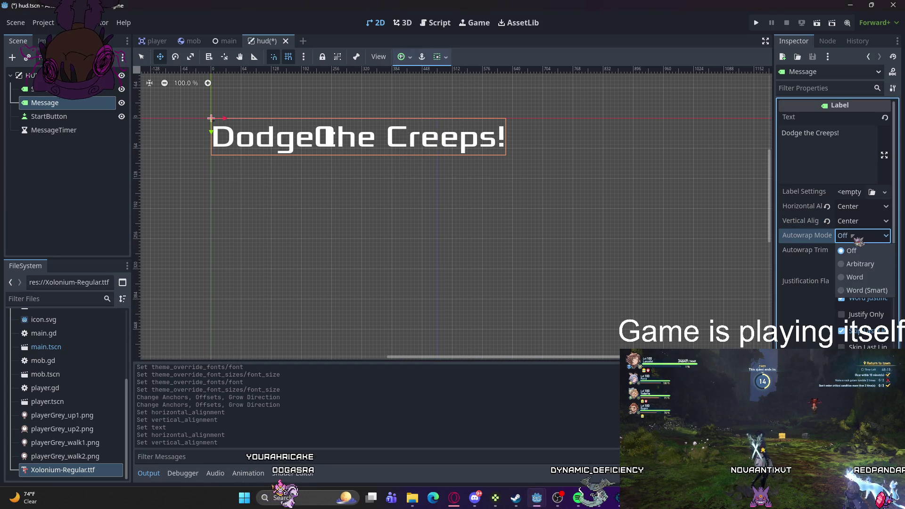
{"action": "left_click", "coordinate": [849, 276]}
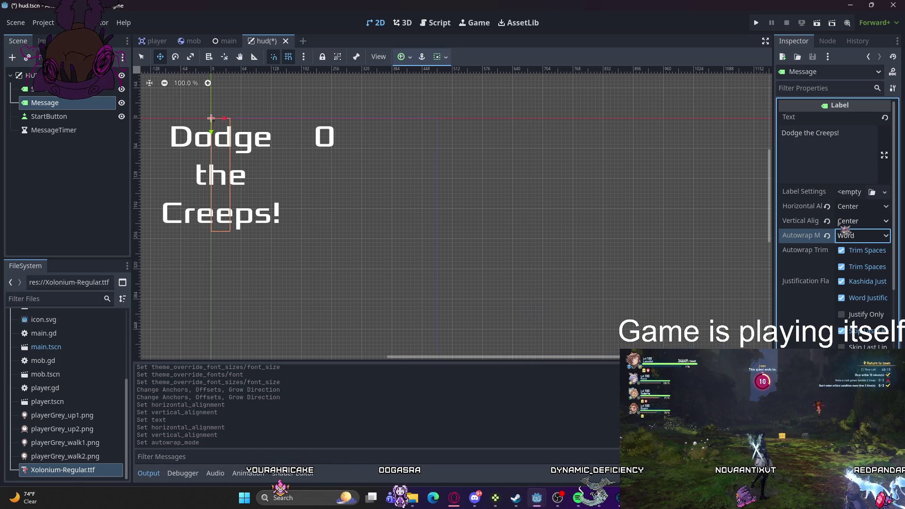
{"action": "scroll", "coordinate": [847, 237], "scroll_direction": "down", "scroll_amount": 10}
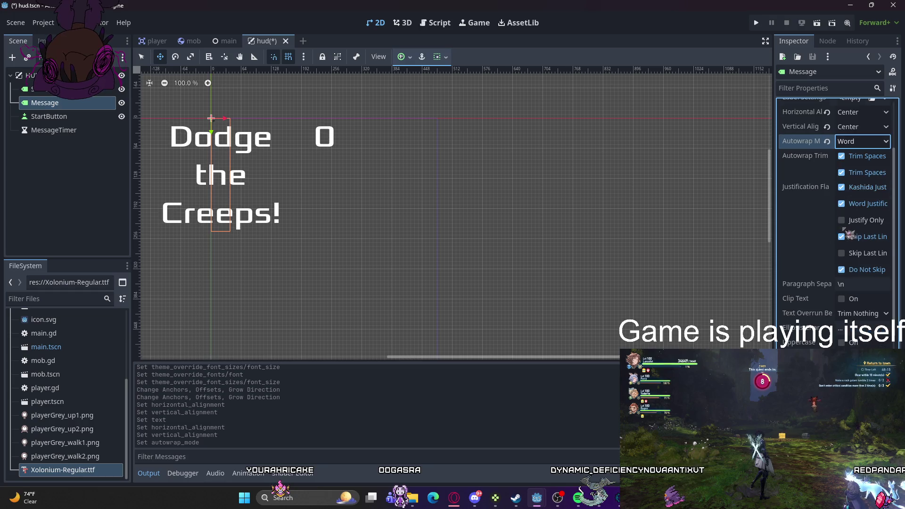
{"action": "scroll", "coordinate": [828, 219], "scroll_direction": "up", "scroll_amount": 2}
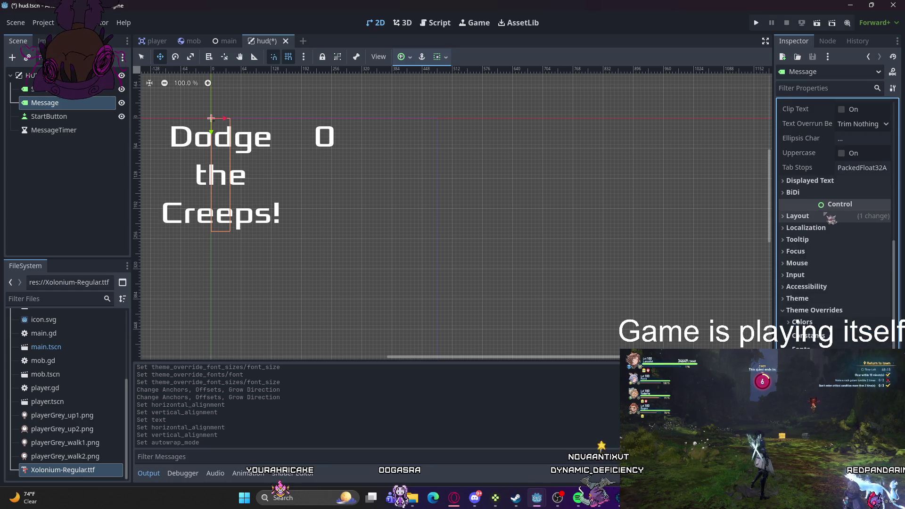
Step: Set the Message label's Transform Size x to 480 px
{"action": "scroll", "coordinate": [832, 243], "scroll_direction": "down", "scroll_amount": 2}
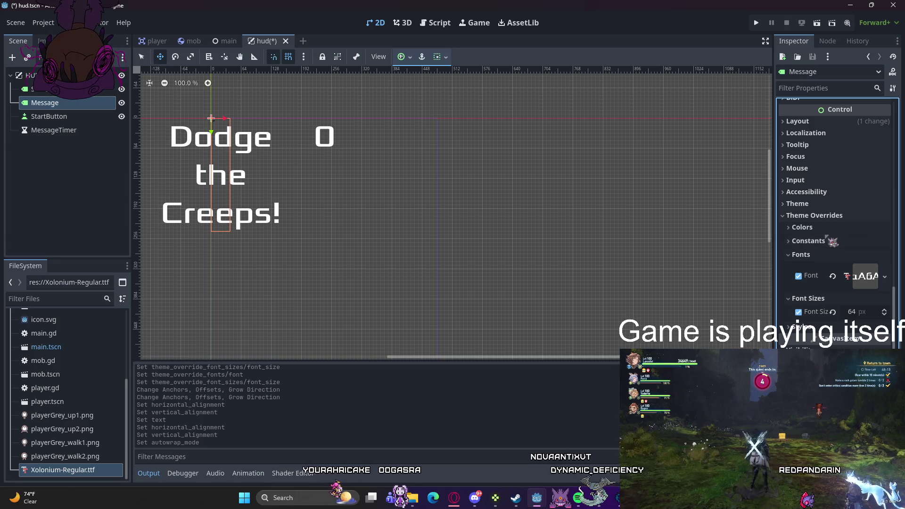
{"action": "scroll", "coordinate": [827, 233], "scroll_direction": "up", "scroll_amount": 5}
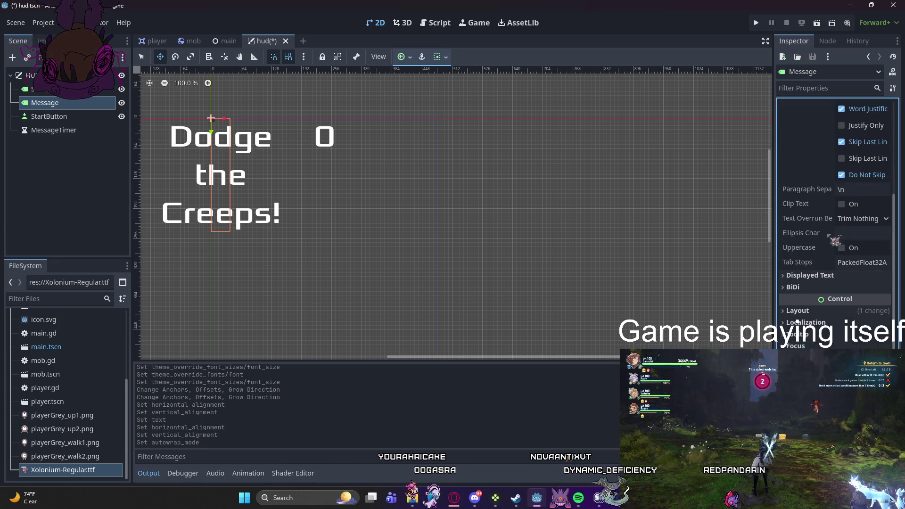
{"action": "scroll", "coordinate": [825, 220], "scroll_direction": "up", "scroll_amount": 3}
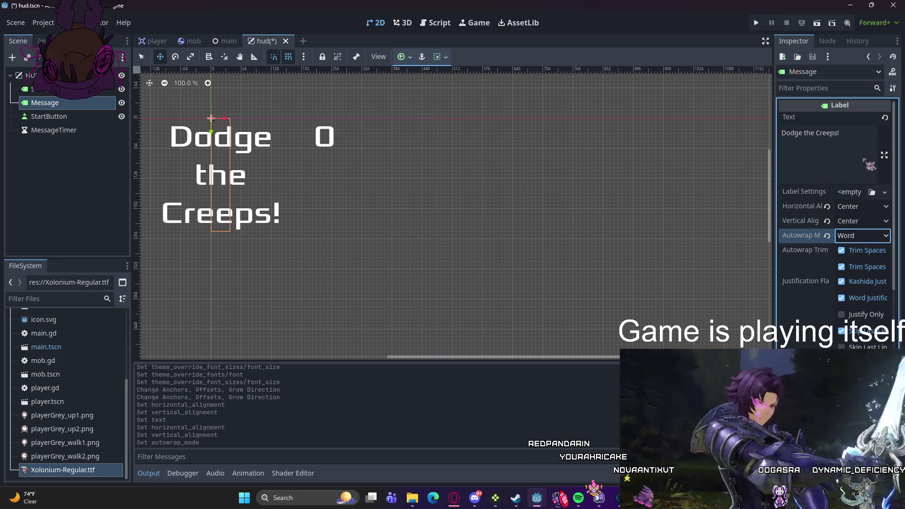
{"action": "scroll", "coordinate": [863, 167], "scroll_direction": "down", "scroll_amount": 5}
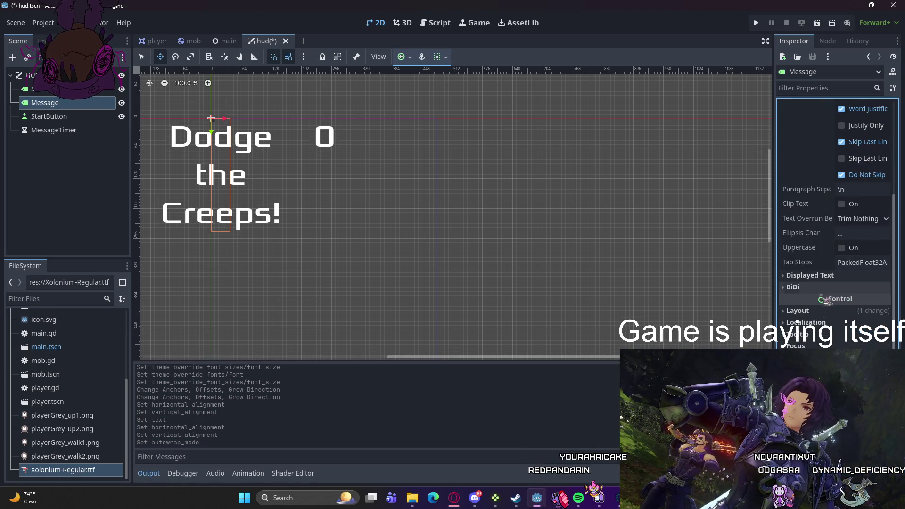
{"action": "scroll", "coordinate": [835, 236], "scroll_direction": "down", "scroll_amount": 3}
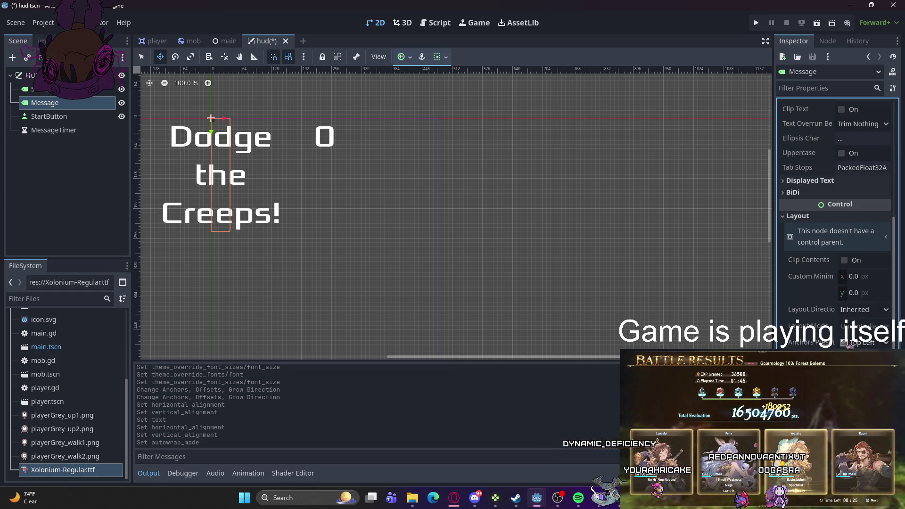
{"action": "scroll", "coordinate": [842, 326], "scroll_direction": "down", "scroll_amount": 2}
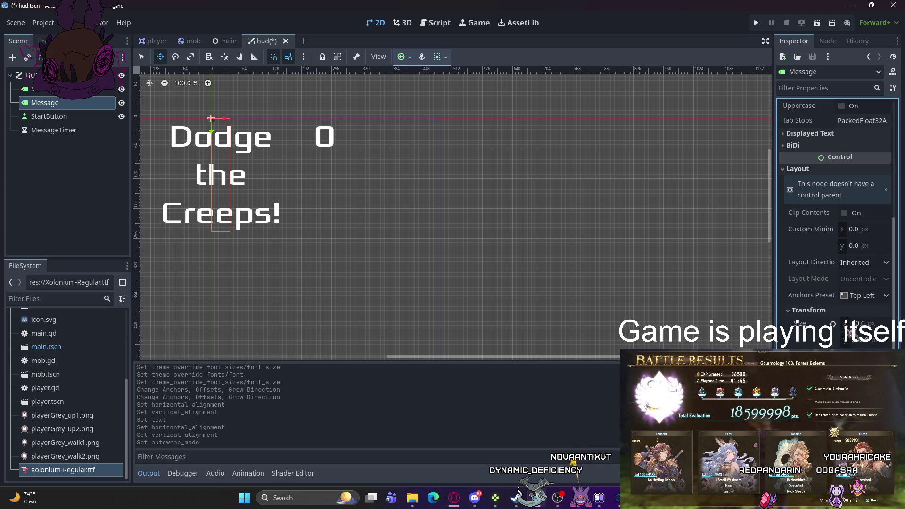
{"action": "left_click", "coordinate": [865, 324]}
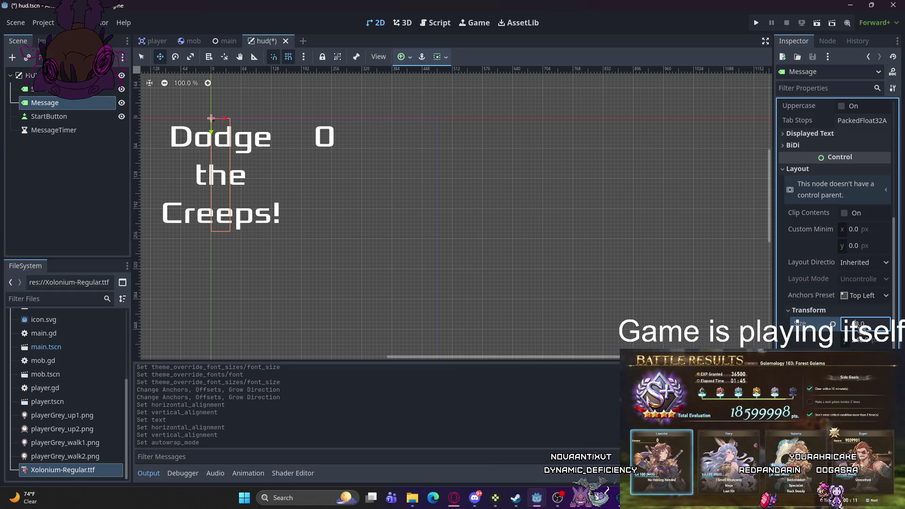
{"action": "key", "text": "Return"}
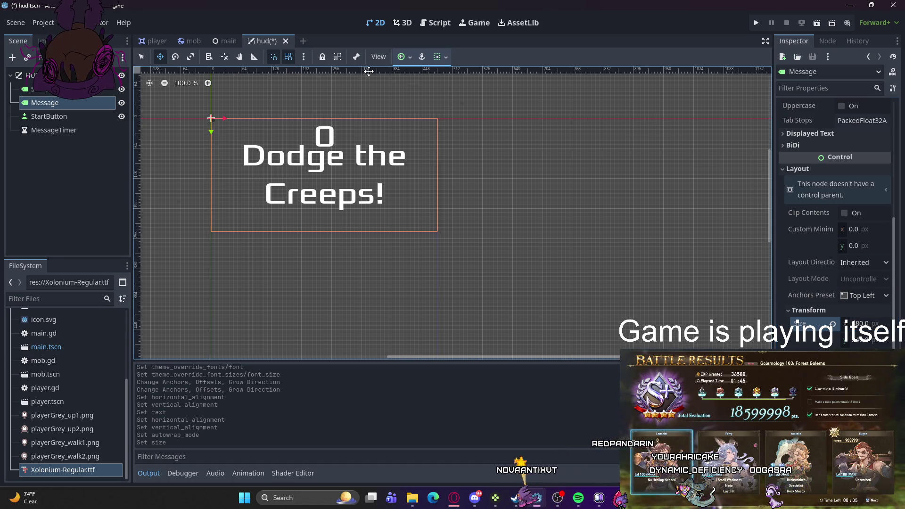
Step: Anchor the Message label to the screen with the Center preset
{"action": "left_click", "coordinate": [404, 57]}
{"action": "left_click", "coordinate": [425, 109]}
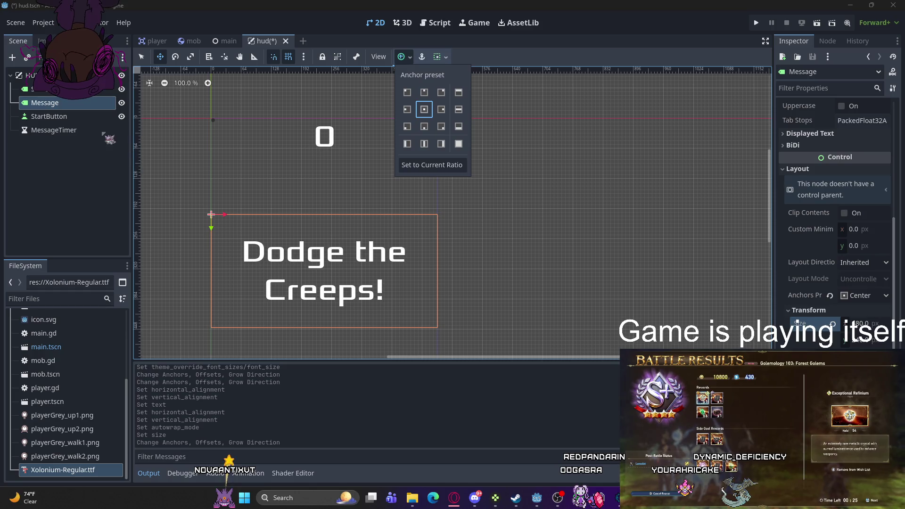
{"action": "left_click", "coordinate": [211, 215]}
{"action": "left_click", "coordinate": [194, 116]}
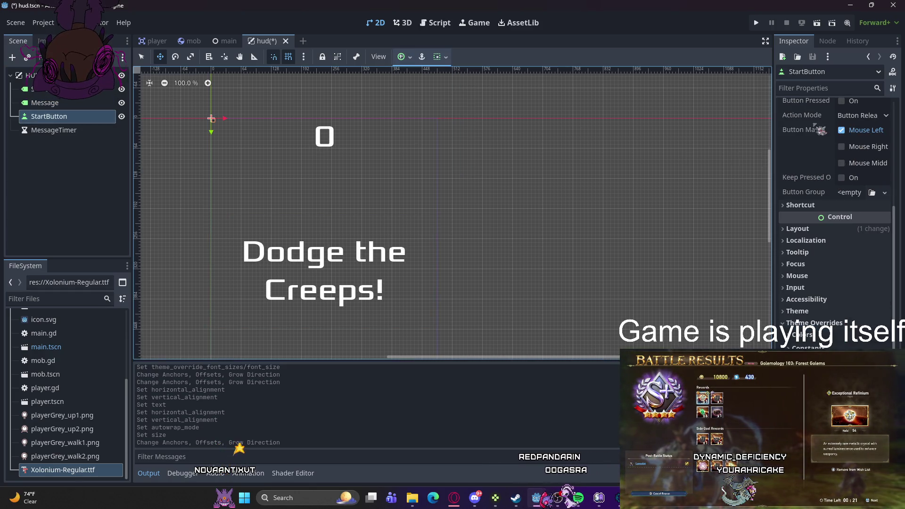
Step: Set the StartButton's text to 'START'
{"action": "scroll", "coordinate": [575, 141], "scroll_direction": "up", "scroll_amount": 1}
{"action": "scroll", "coordinate": [866, 167], "scroll_direction": "up", "scroll_amount": 5}
{"action": "scroll", "coordinate": [869, 169], "scroll_direction": "up", "scroll_amount": 2}
{"action": "left_click", "coordinate": [823, 148]}
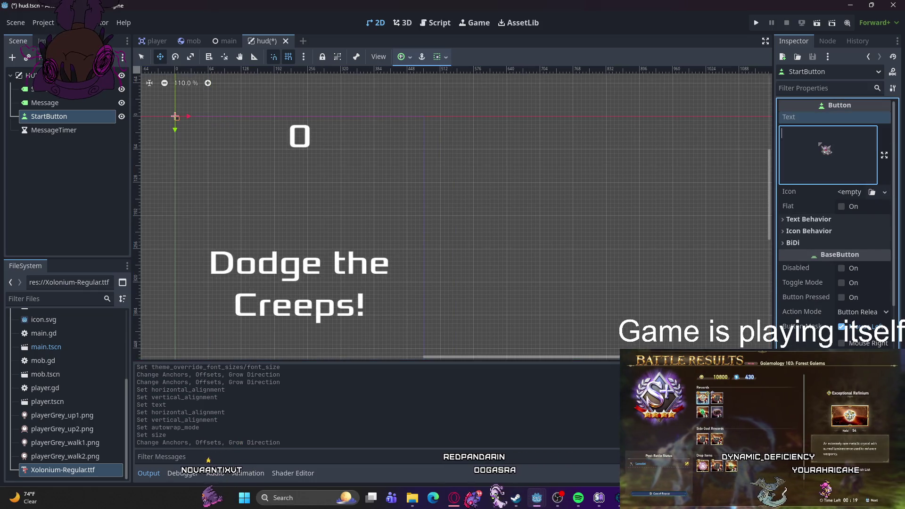
{"action": "type", "text": "START"}
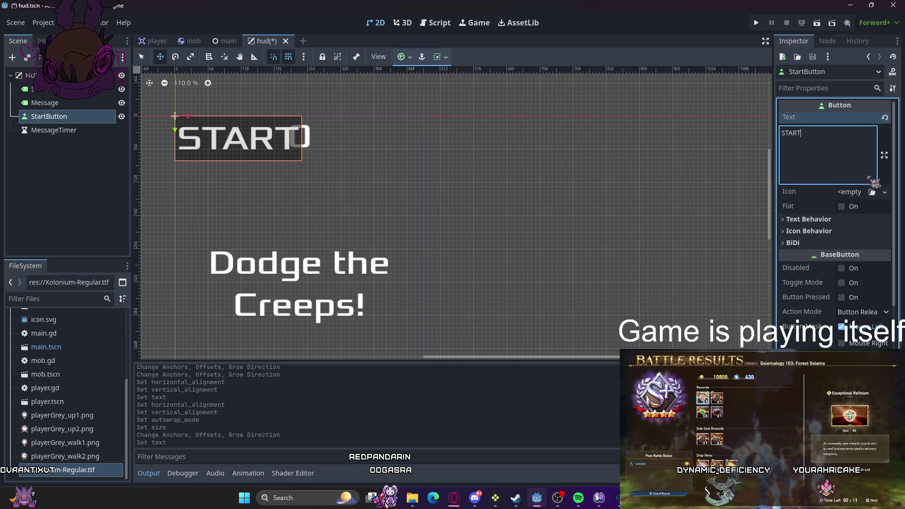
Step: Size the START button to 244 × 100 px in Layout > Transform
{"action": "scroll", "coordinate": [844, 221], "scroll_direction": "down", "scroll_amount": 5}
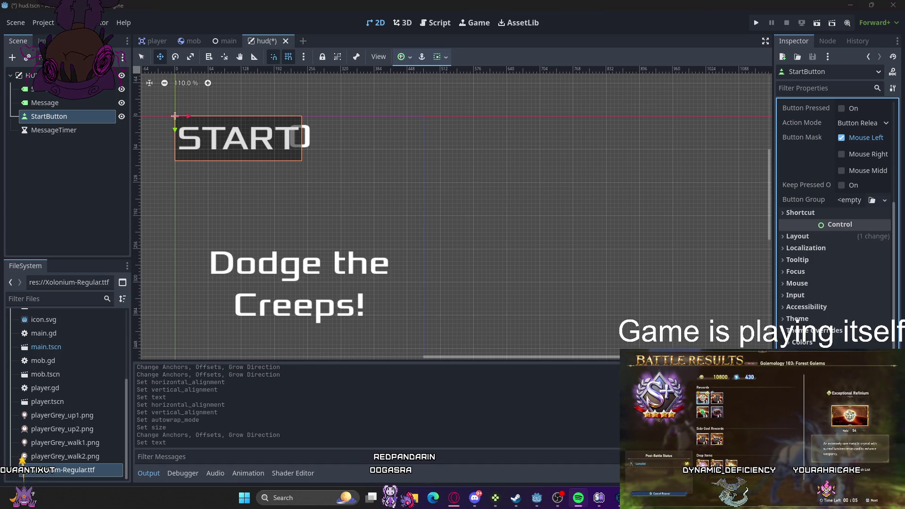
{"action": "left_click", "coordinate": [798, 237]}
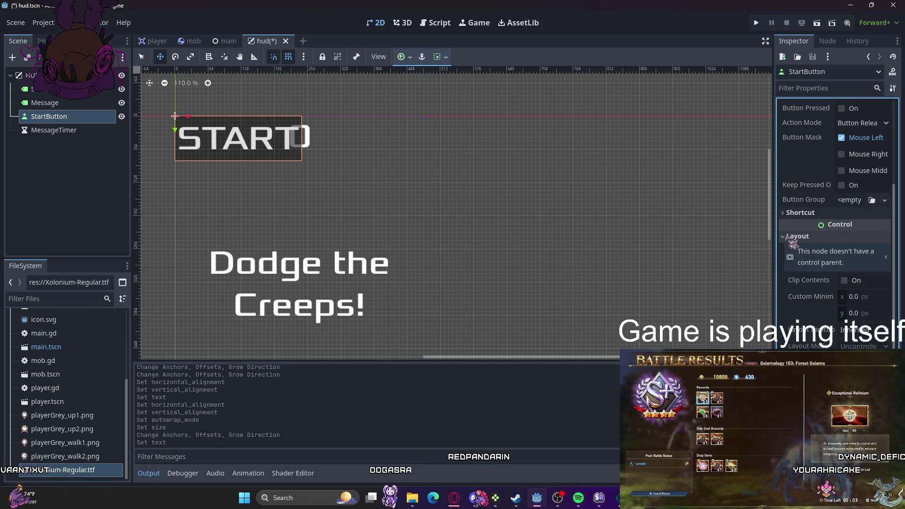
{"action": "scroll", "coordinate": [798, 236], "scroll_direction": "down", "scroll_amount": 1}
{"action": "left_click", "coordinate": [805, 330]}
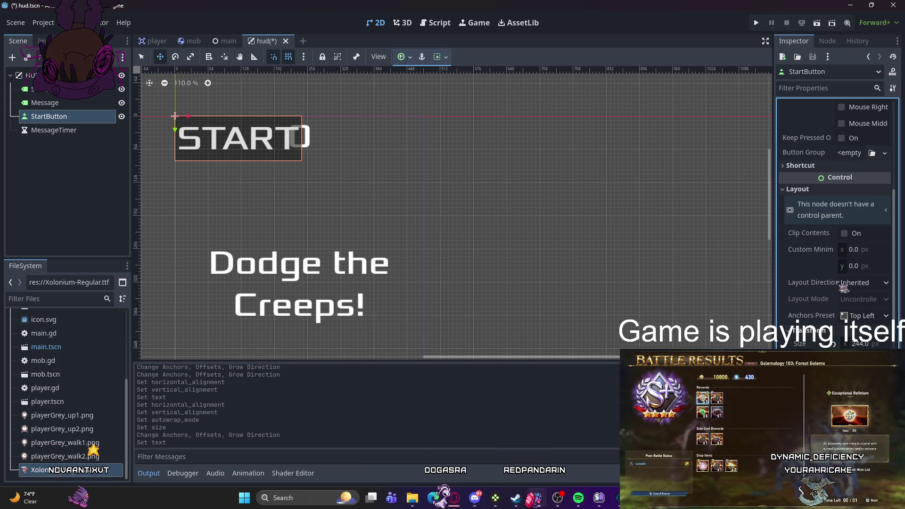
{"action": "scroll", "coordinate": [844, 289], "scroll_direction": "down", "scroll_amount": 1}
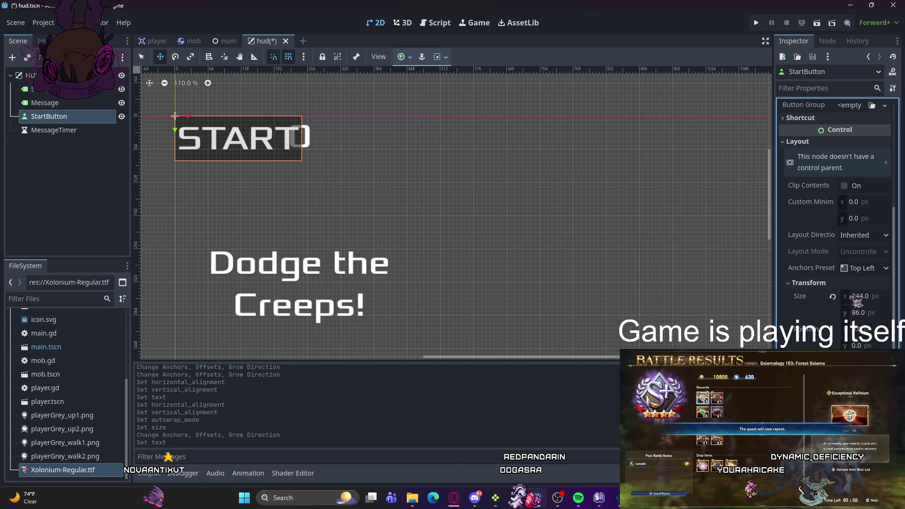
{"action": "left_click", "coordinate": [865, 299]}
{"action": "left_click", "coordinate": [865, 299]}
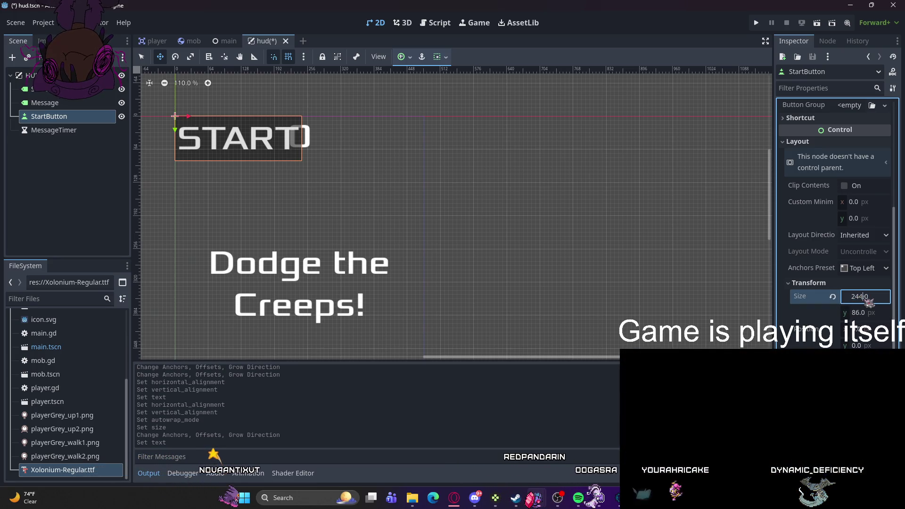
{"action": "type", "text": "2"}
{"action": "key", "text": "Return"}
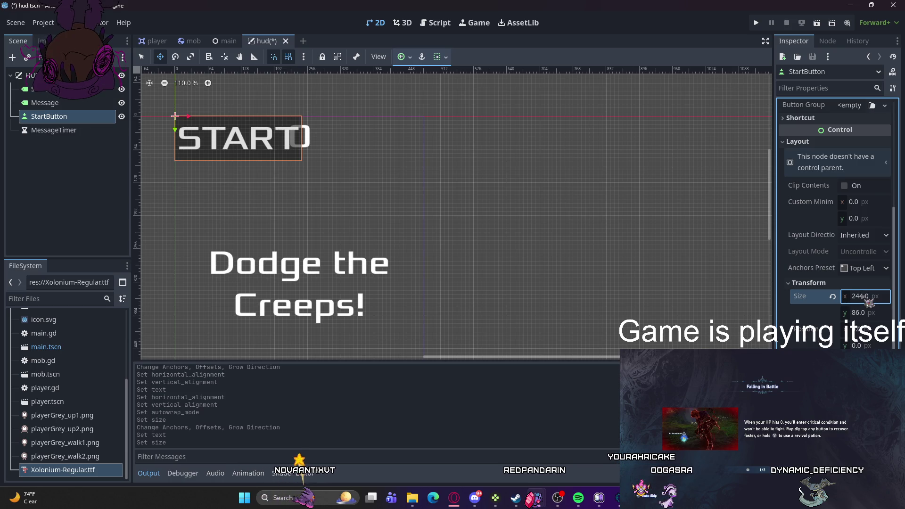
{"action": "key", "text": "Tab"}
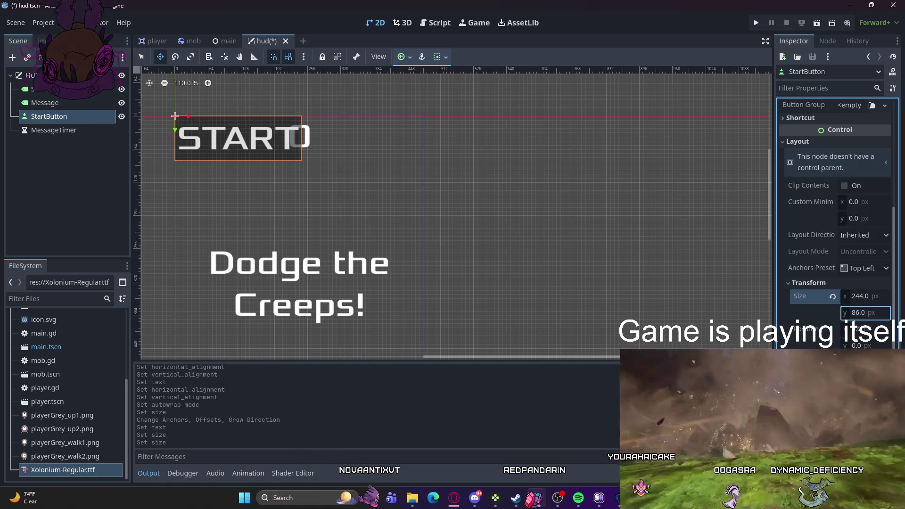
{"action": "left_click", "coordinate": [867, 315]}
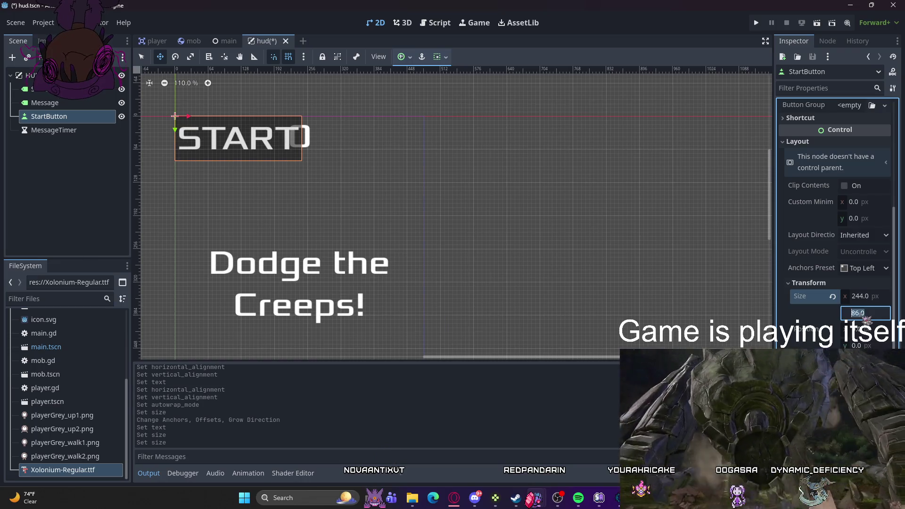
{"action": "type", "text": "100"}
{"action": "key", "text": "Return"}
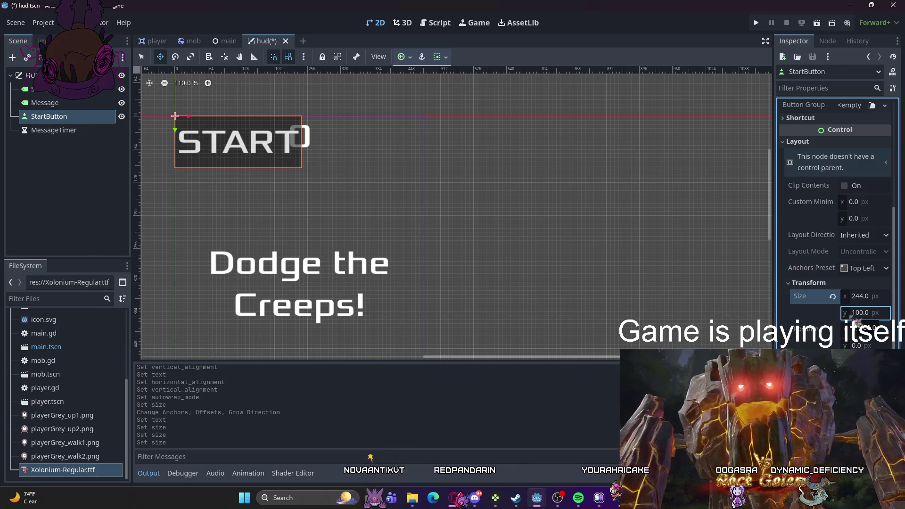
Step: Anchor the START button Center Bottom and set its Position y to 580
{"action": "left_click", "coordinate": [403, 57]}
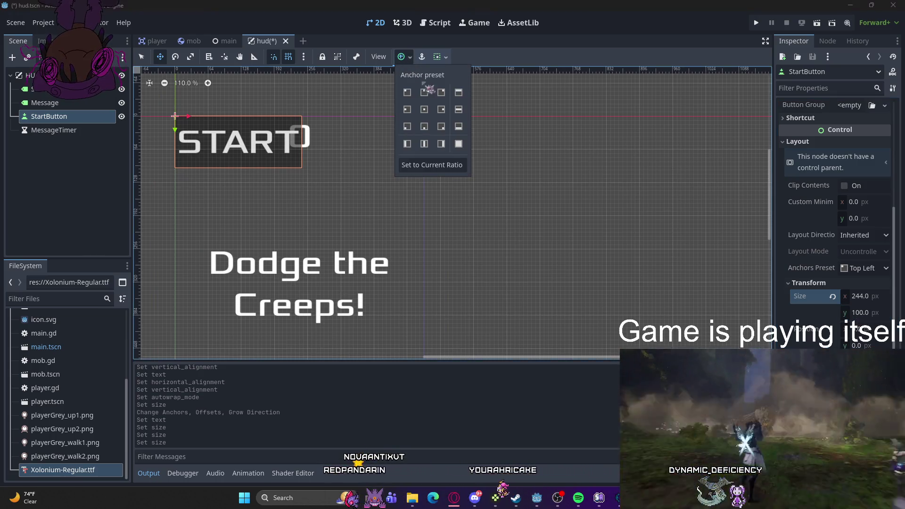
{"action": "left_click", "coordinate": [431, 129]}
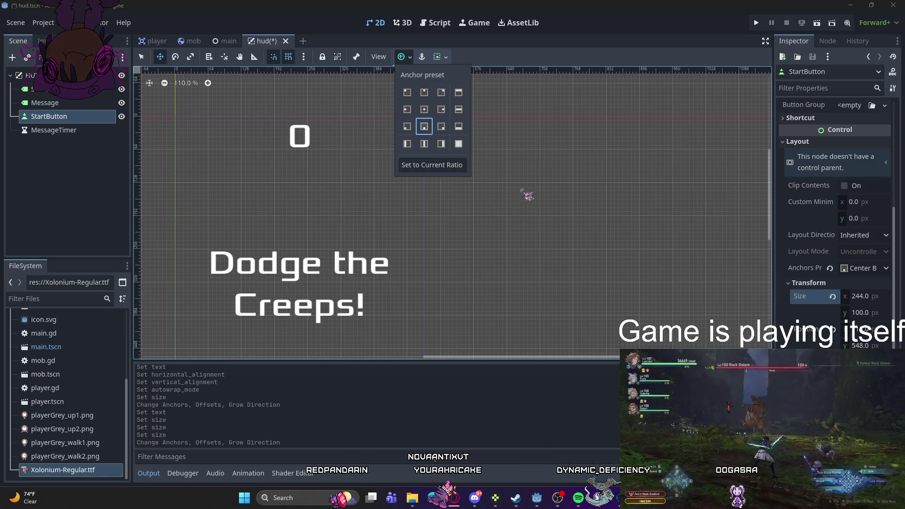
{"action": "scroll", "coordinate": [531, 210], "scroll_direction": "down", "scroll_amount": 5}
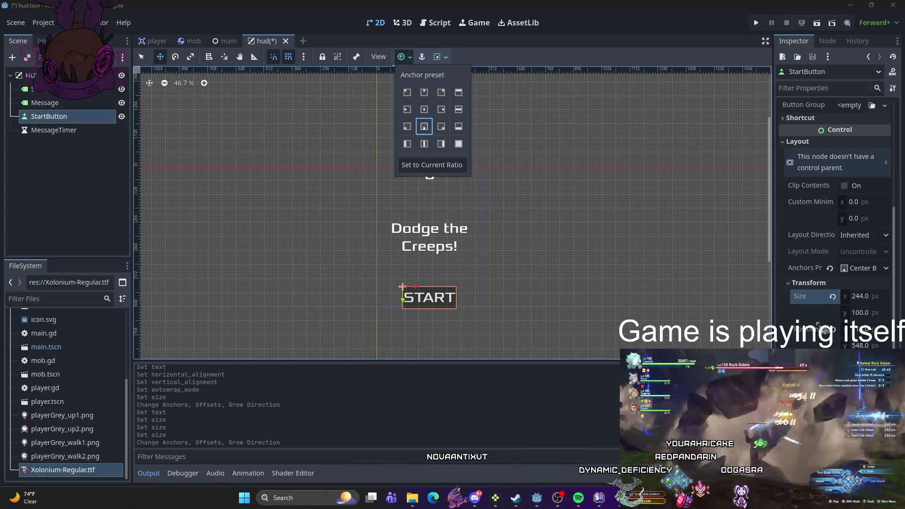
{"action": "left_click", "coordinate": [860, 345]}
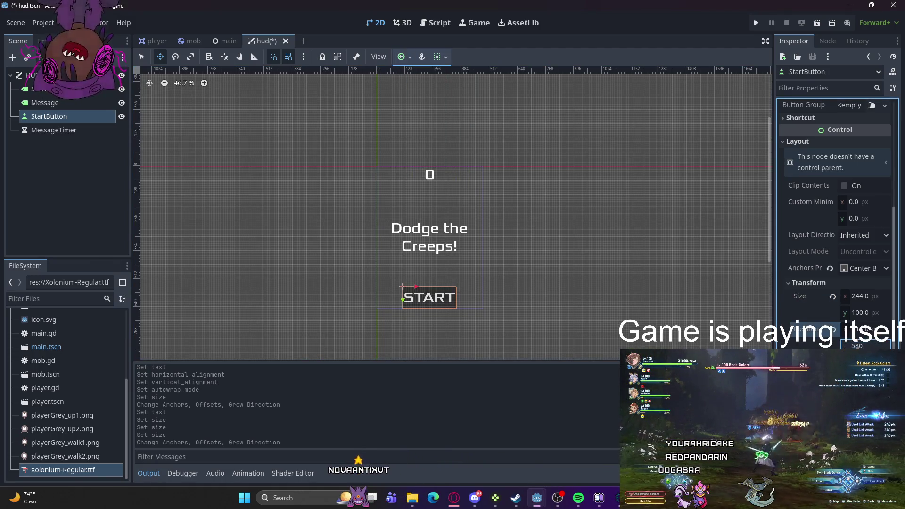
{"action": "key", "text": "Return"}
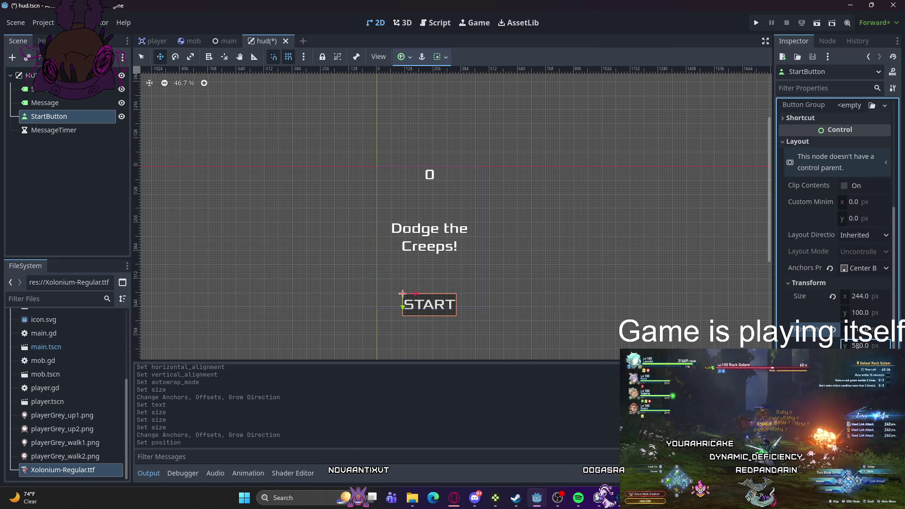
{"action": "left_click", "coordinate": [52, 130]}
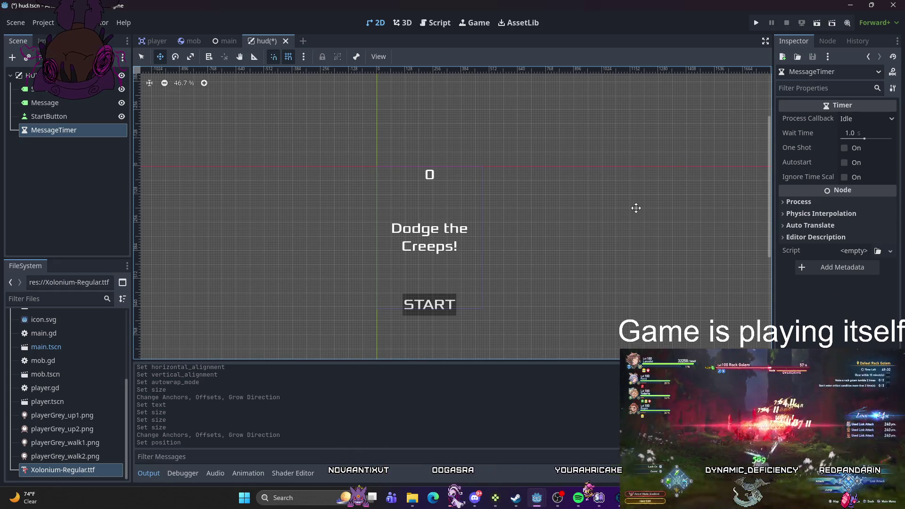
Step: Give MessageTimer a 2.0-second Wait Time and turn on One Shot
{"action": "left_click_drag", "start_coordinate": [865, 139], "coordinate": [872, 140]}
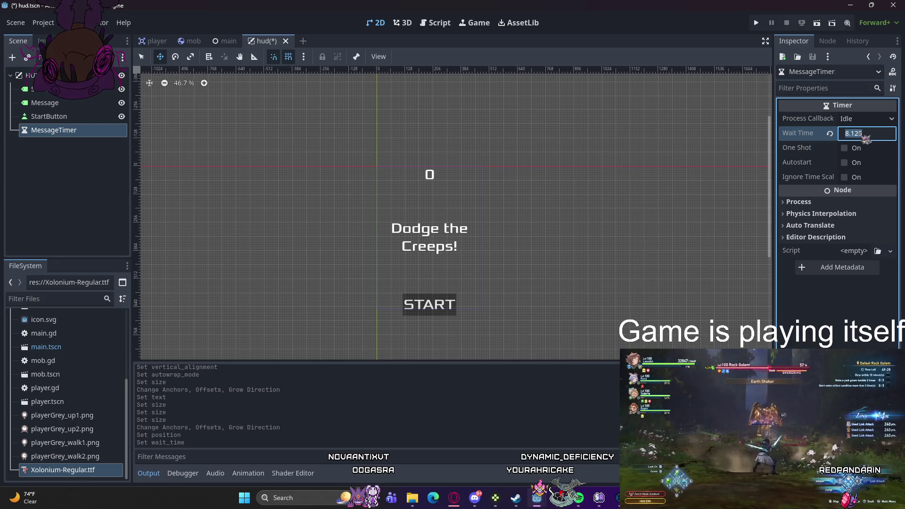
{"action": "type", "text": "2"}
{"action": "key", "text": "Return"}
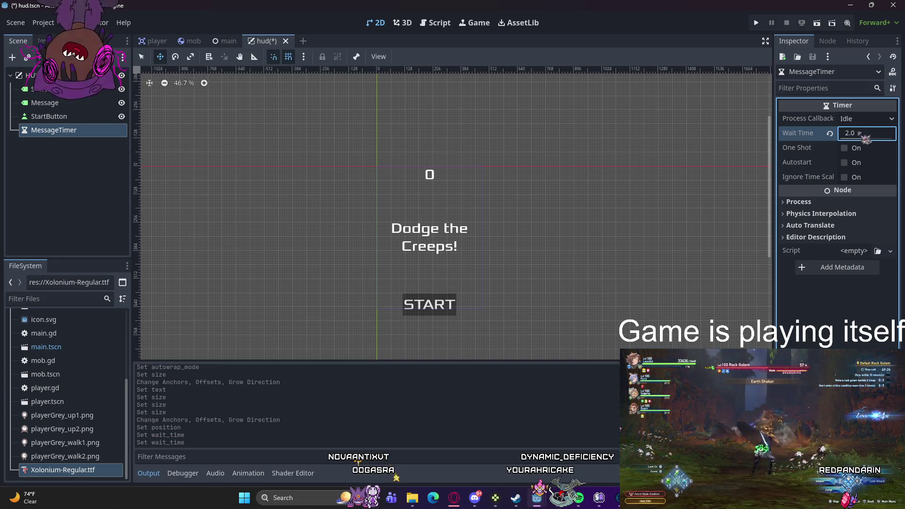
{"action": "left_click", "coordinate": [845, 149]}
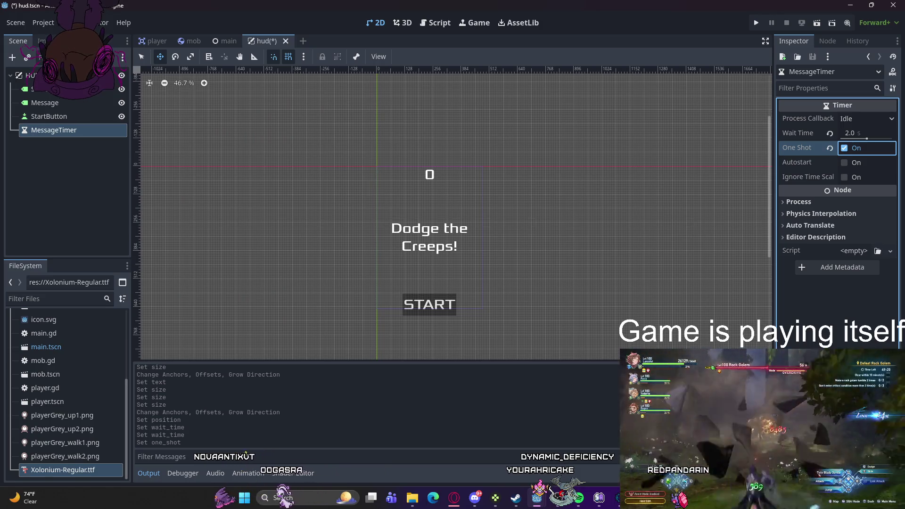
{"action": "left_click", "coordinate": [66, 198]}
Step: Attach a newly created hud.gd script to the HUD root node
{"action": "right_click", "coordinate": [62, 75]}
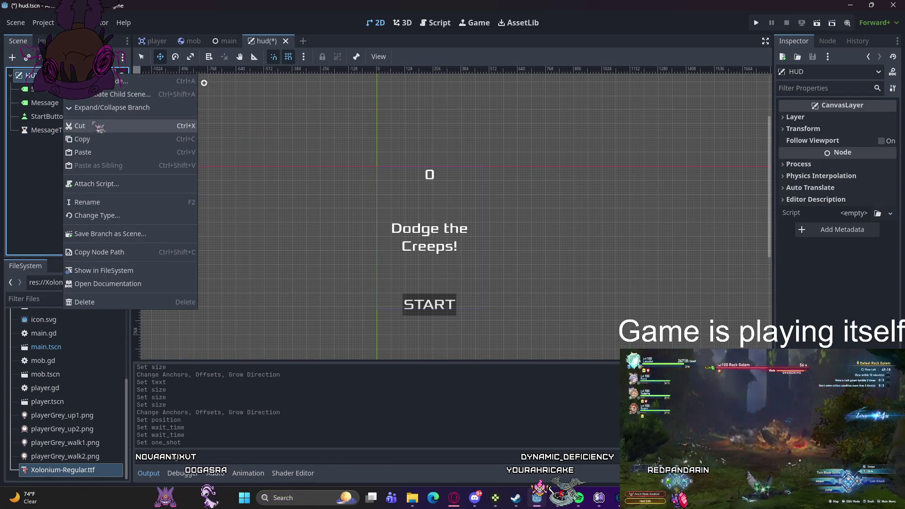
{"action": "key", "text": "Escape"}
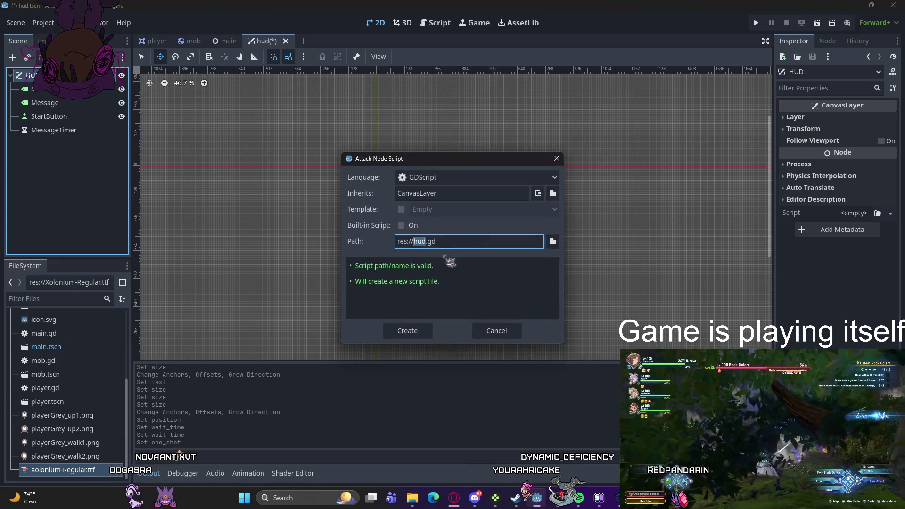
{"action": "left_click", "coordinate": [408, 329]}
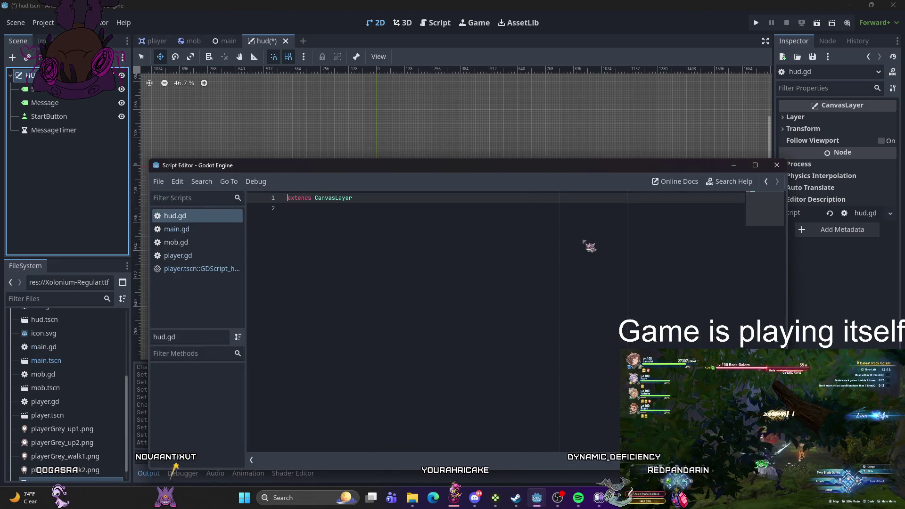
{"action": "left_click", "coordinate": [221, 271]}
{"action": "right_click", "coordinate": [212, 267]}
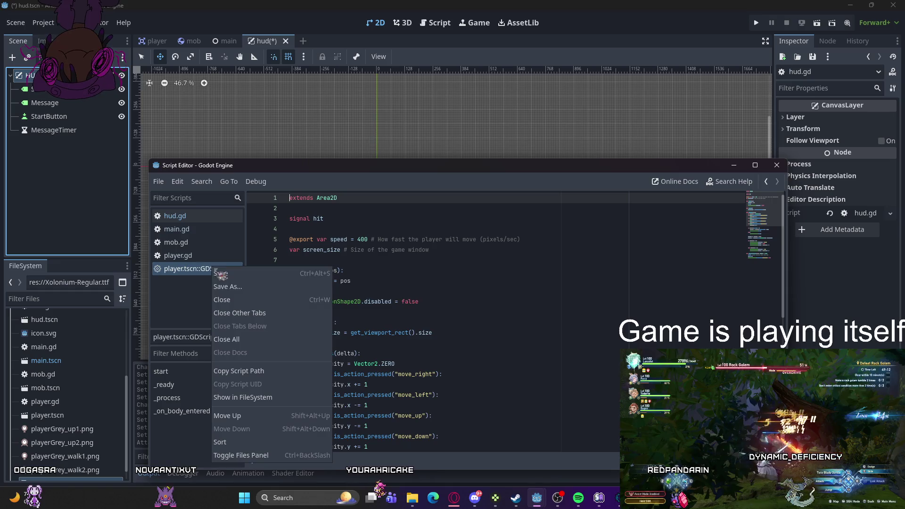
{"action": "left_click", "coordinate": [236, 299]}
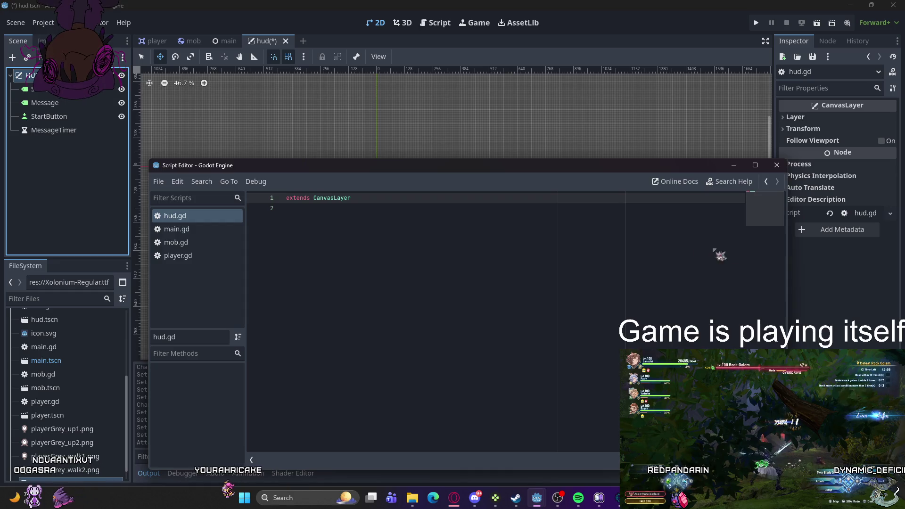
Step: In hud.gd, declare 'signal start_game' and begin 'func show_message(text):'
{"action": "left_click", "coordinate": [370, 200]}
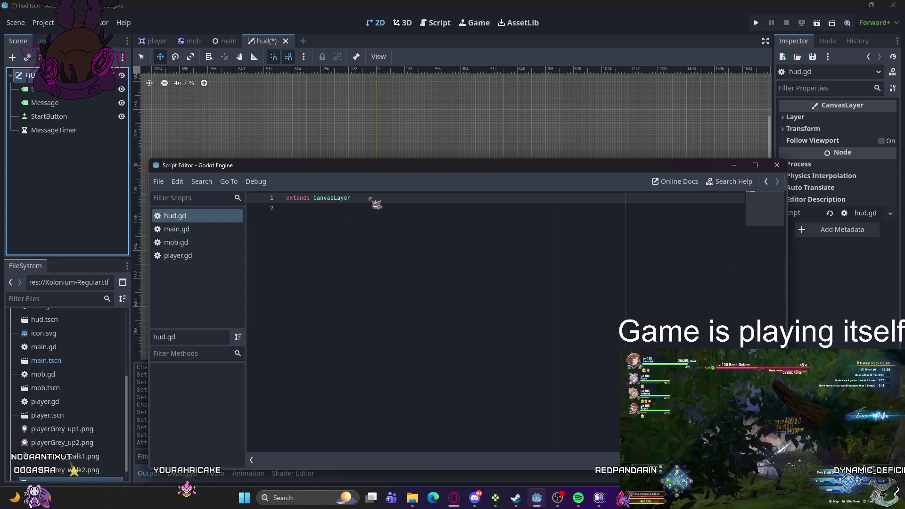
{"action": "key", "text": "Return"}
{"action": "key", "text": "Return"}
{"action": "type", "text": "sign"}
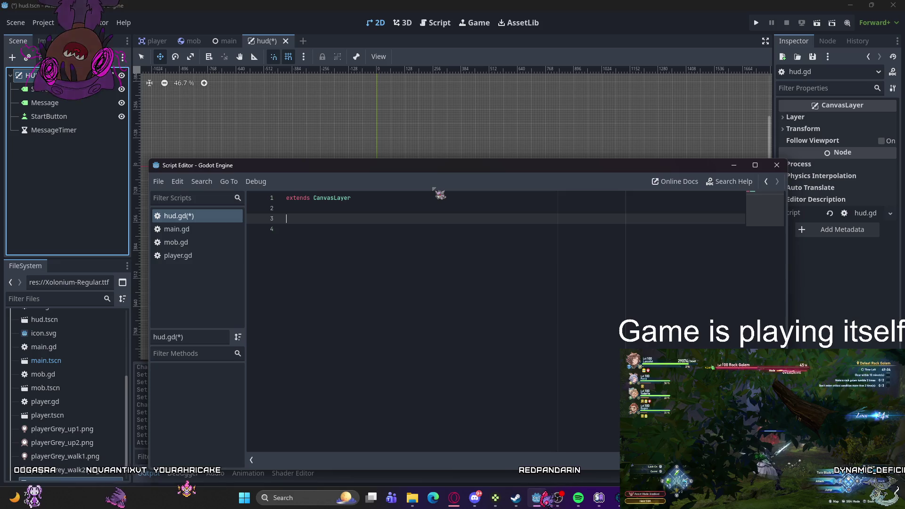
{"action": "type", "text": "al s"}
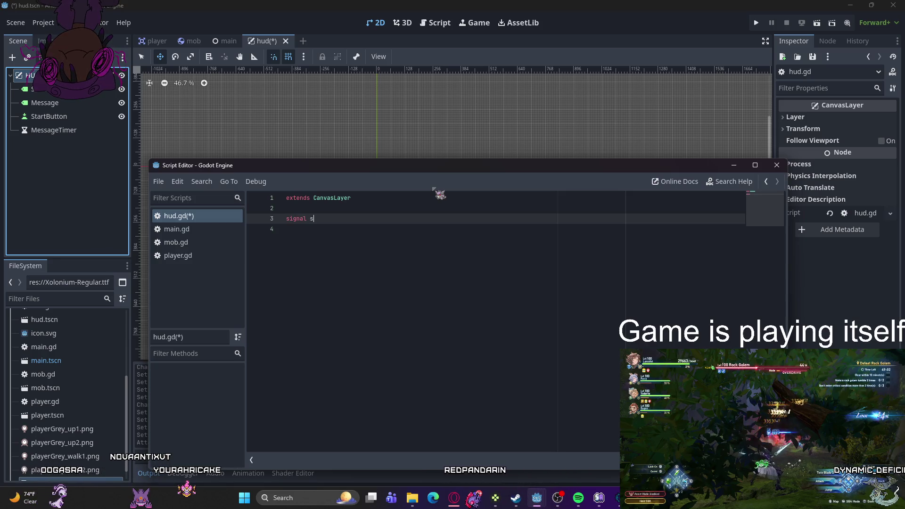
{"action": "type", "text": "tart_game"}
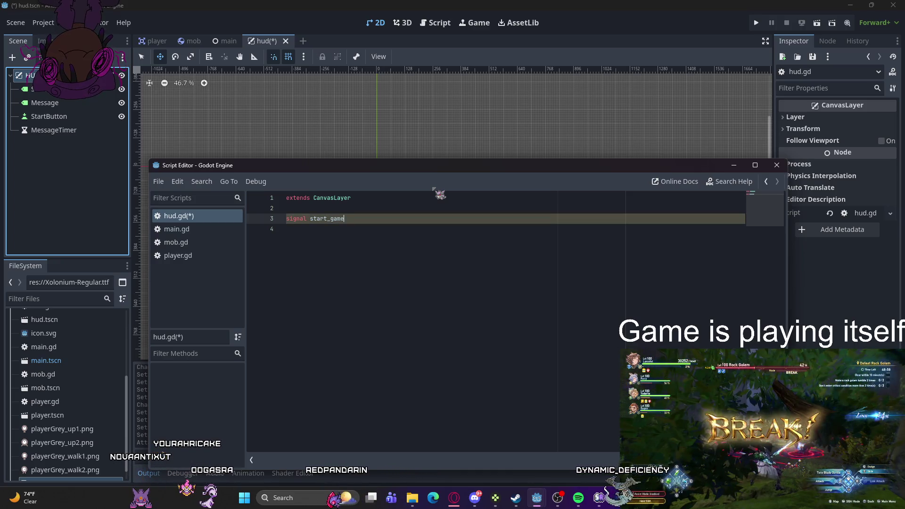
{"action": "key", "text": "Return"}
{"action": "type", "text": "func show)me"}
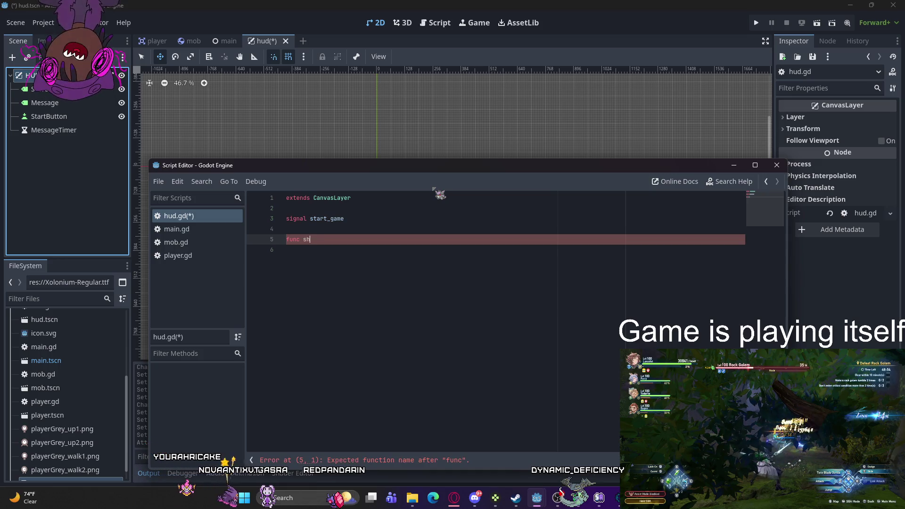
{"action": "key", "text": "BackSpace"}
{"action": "key", "text": "BackSpace"}
{"action": "type", "text": "message"}
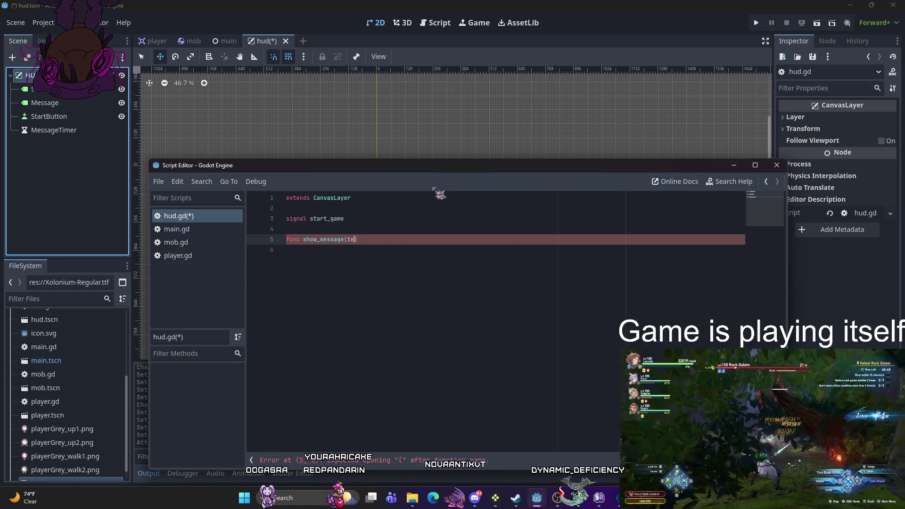
{"action": "type", "text": "(text):"}
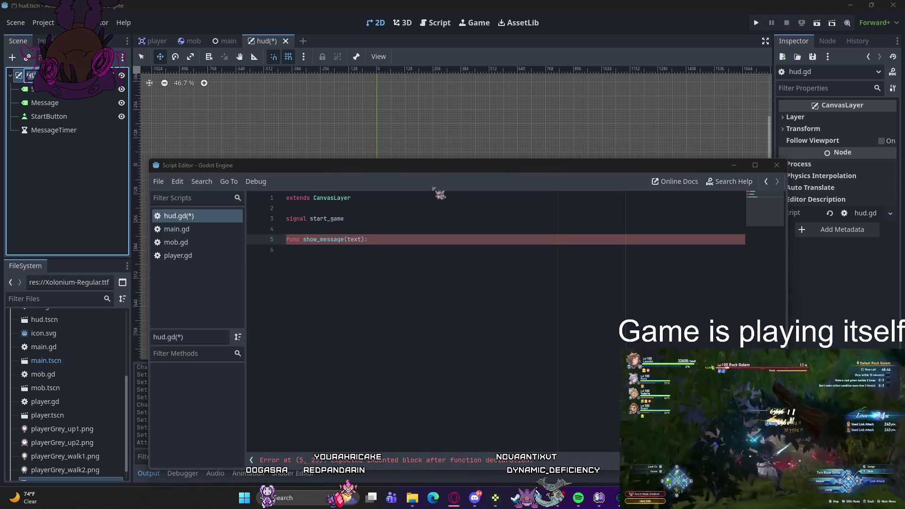
{"action": "key", "text": "alt+Tab"}
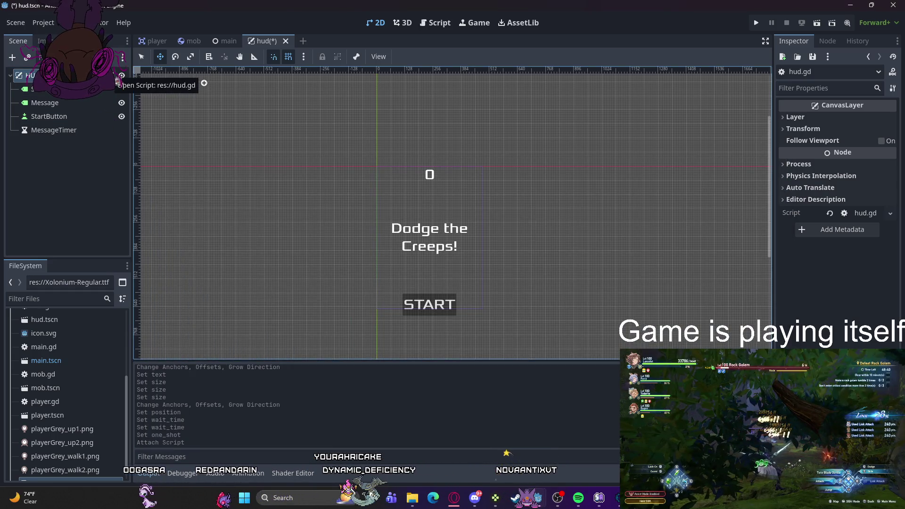
Step: In show_message, add '$Message.text = text' and '$Message.show()'
{"action": "left_click", "coordinate": [119, 80]}
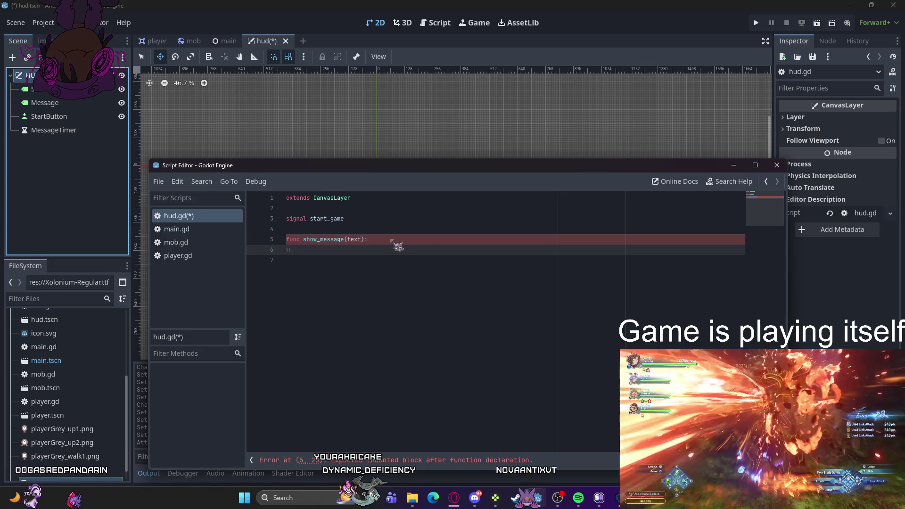
{"action": "type", "text": "$ess"}
{"action": "key", "text": "Return"}
{"action": "type", "text": ".t"}
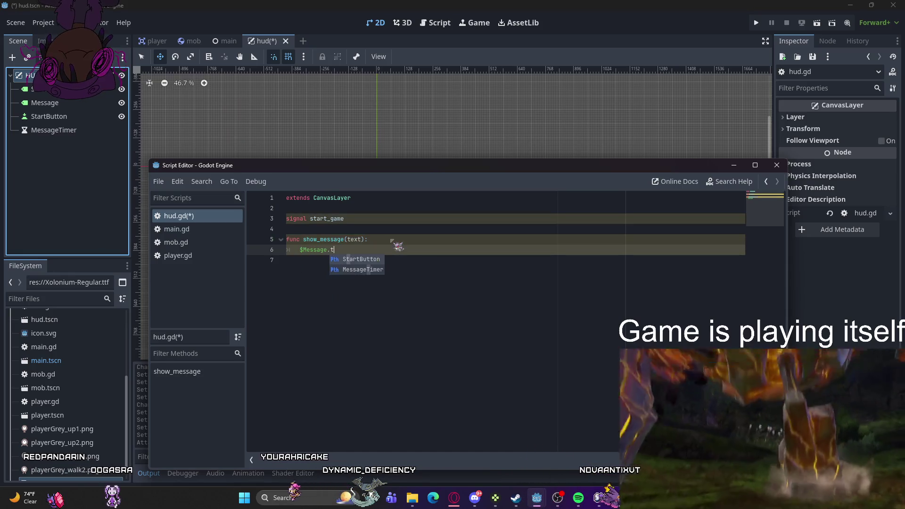
{"action": "type", "text": "ext ="}
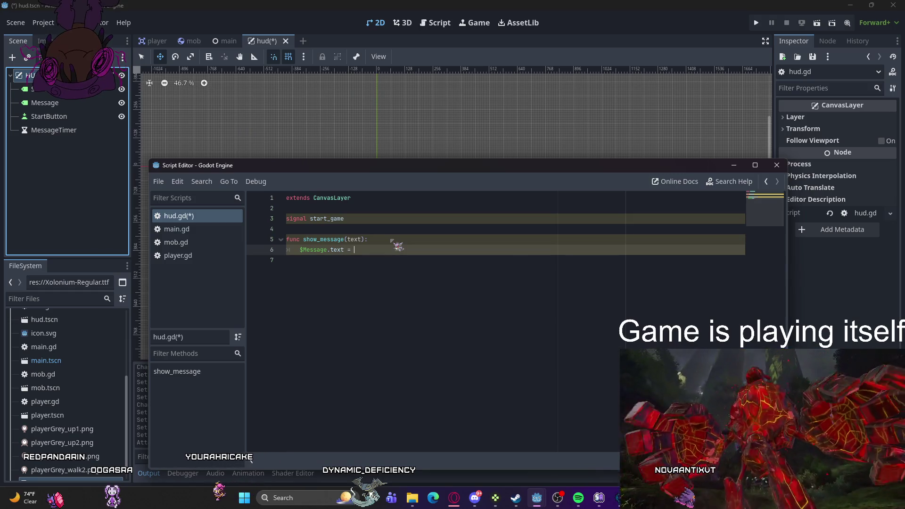
{"action": "type", "text": " text"}
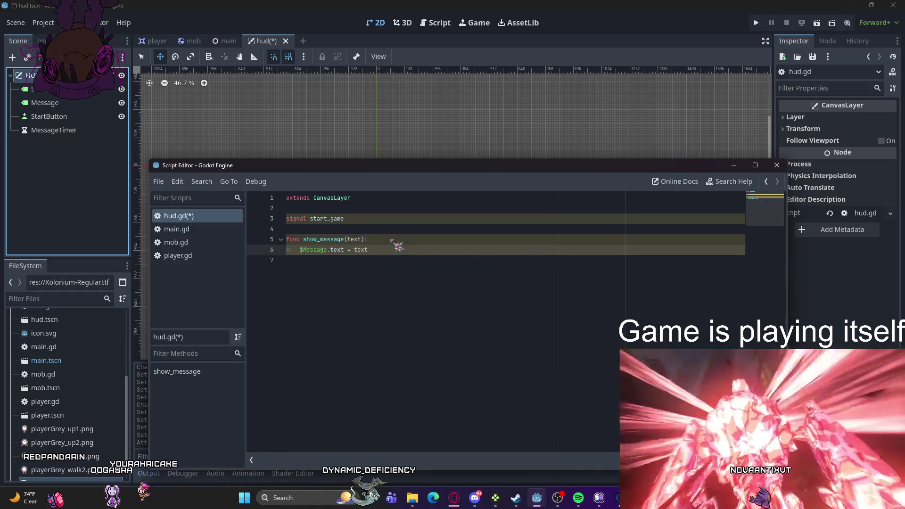
{"action": "key", "text": "Return"}
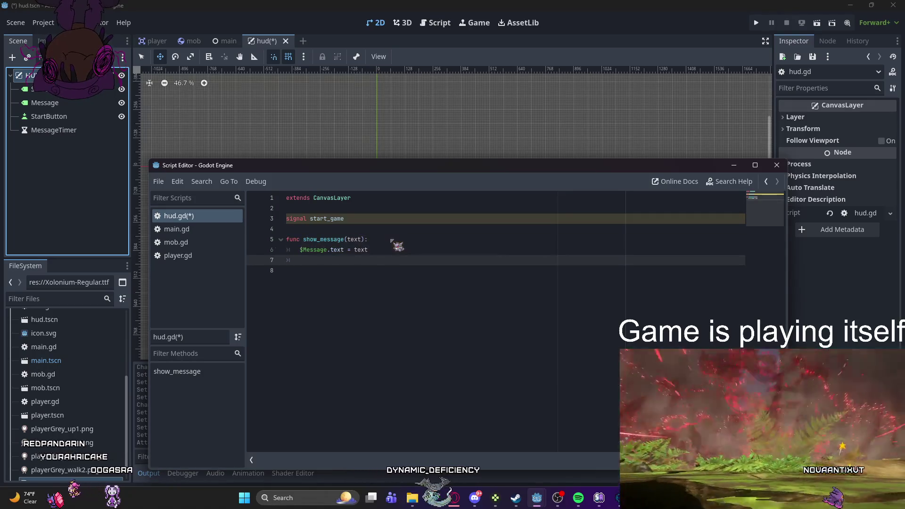
{"action": "type", "text": "$mess"}
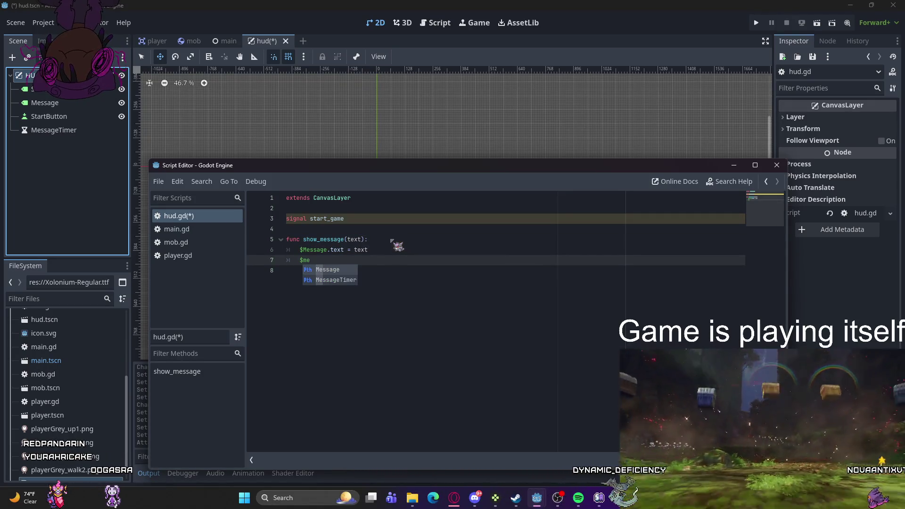
{"action": "key", "text": "BackSpace"}
{"action": "key", "text": "BackSpace"}
{"action": "type", "text": "Message"}
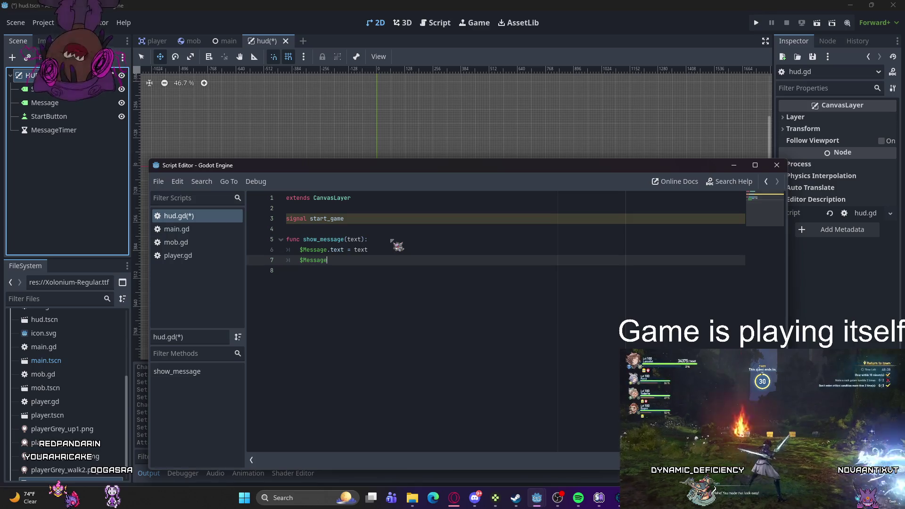
{"action": "key", "text": "Return"}
{"action": "key", "text": "Return"}
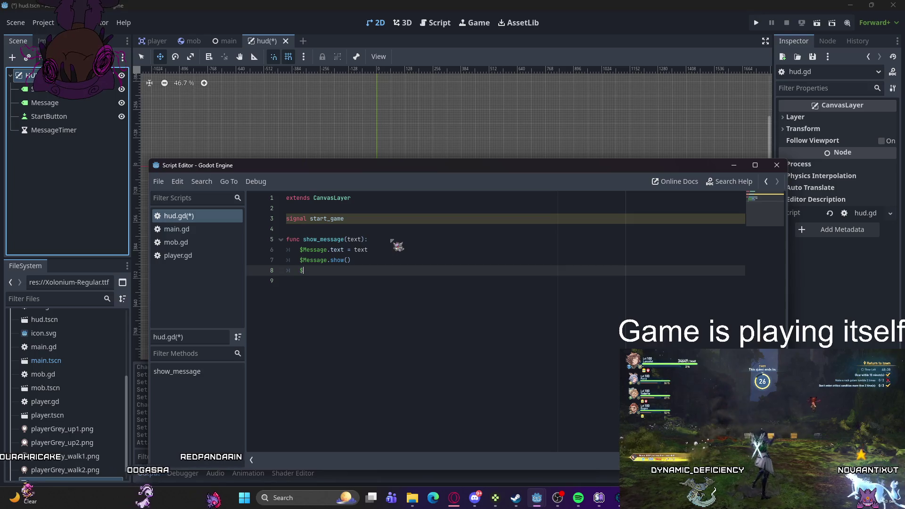
Step: Finish show_message with '$MessageTimer.start()' via autocomplete
{"action": "type", "text": "$Messa"}
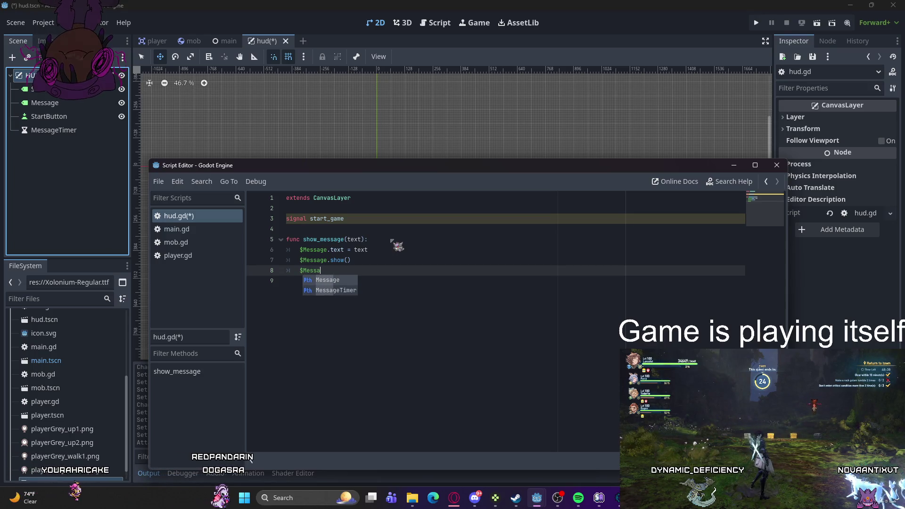
{"action": "key", "text": "Down"}
{"action": "key", "text": "Return"}
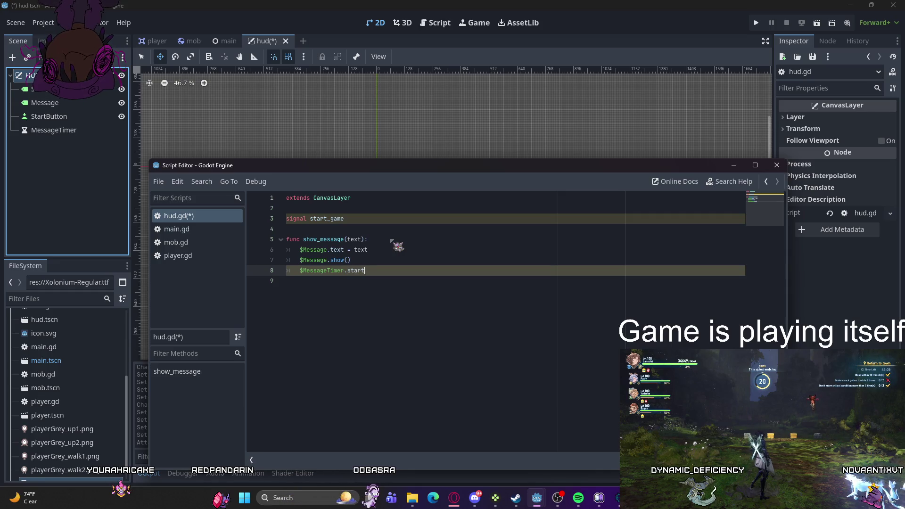
{"action": "key", "text": "Return"}
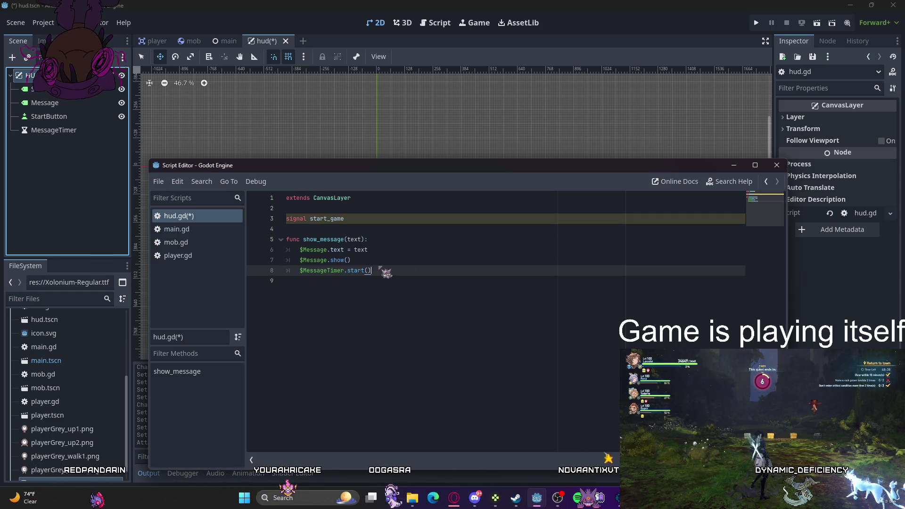
{"action": "key", "text": "Return"}
{"action": "key", "text": "Return"}
{"action": "key", "text": "BackSpace"}
Step: Write func show_game_over() calling show_message("Game Over") and awaiting $MessageTimer.timeout, with a comment line
{"action": "type", "text": "func show"}
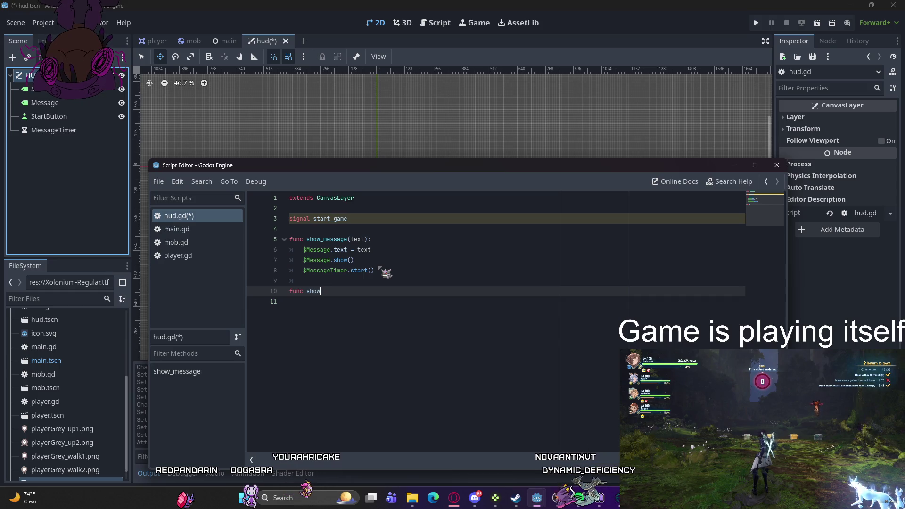
{"action": "type", "text": "_game_over():"}
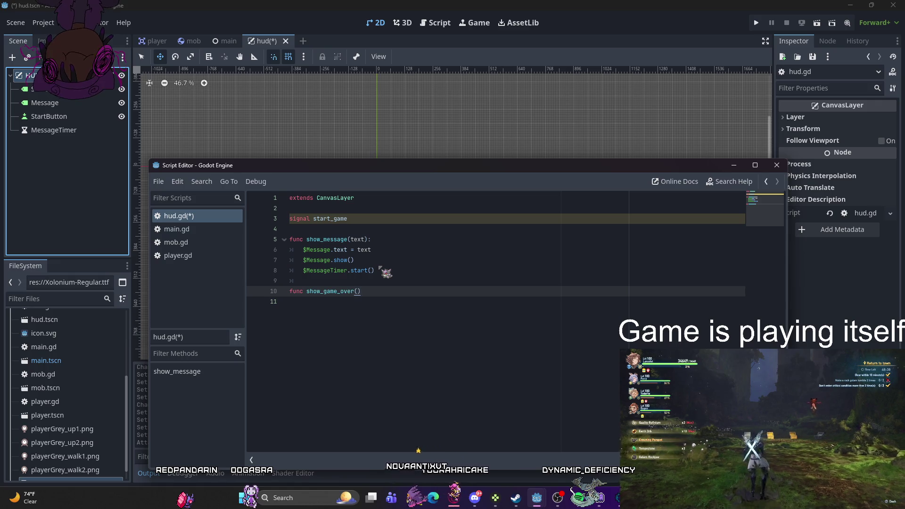
{"action": "key", "text": "Return"}
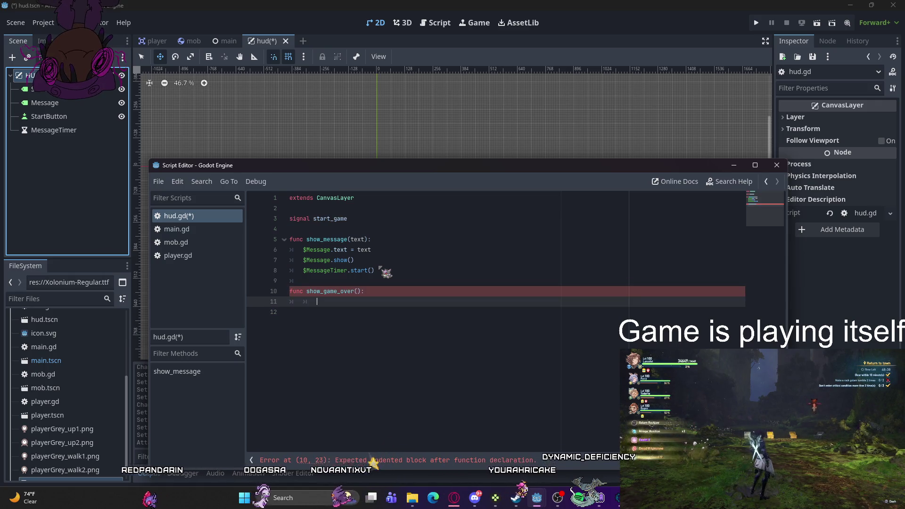
{"action": "type", "text": "show_message"}
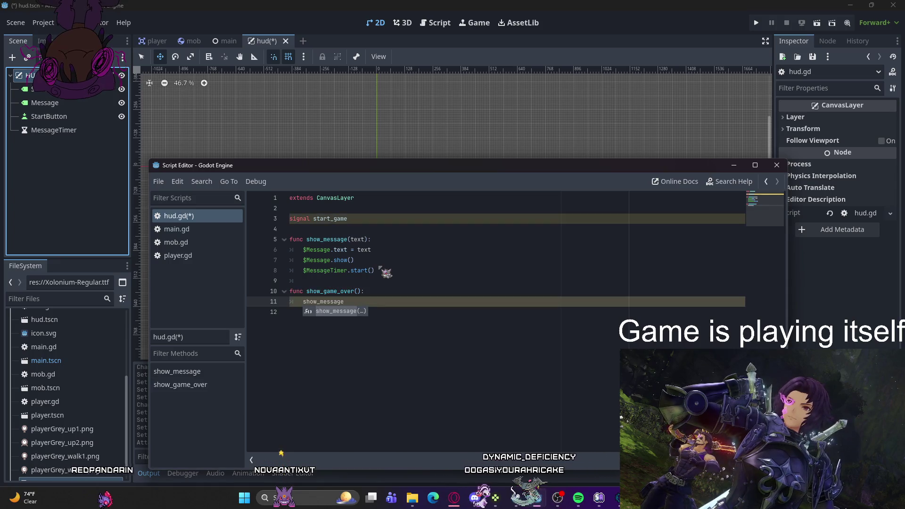
{"action": "type", "text": "(\"Game Over\""}
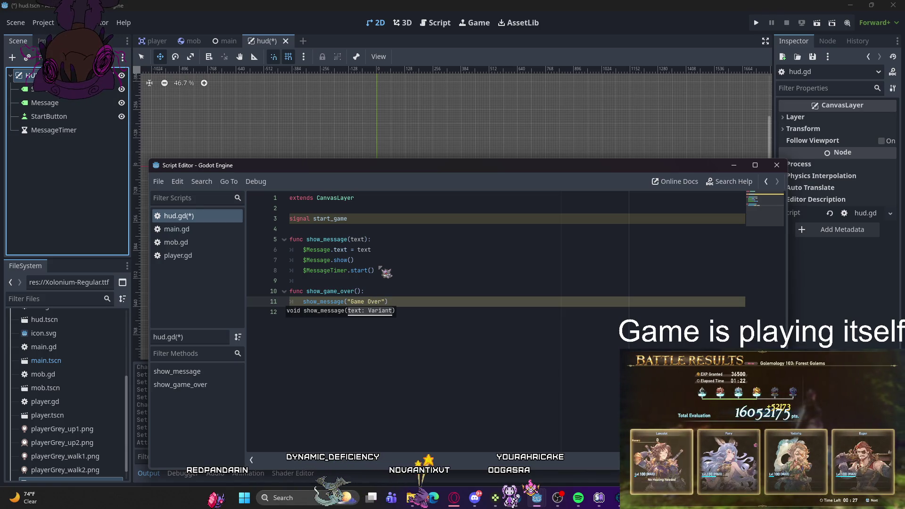
{"action": "type", "text": ")"}
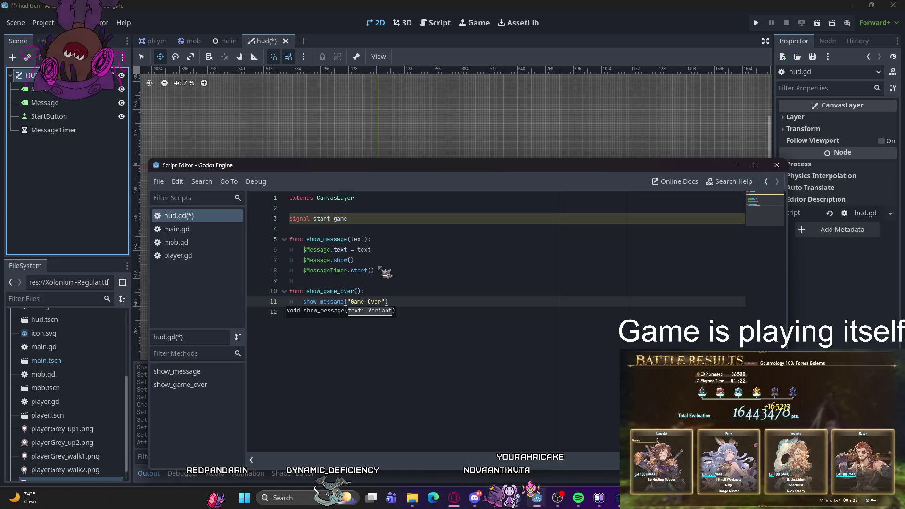
{"action": "key", "text": "Return"}
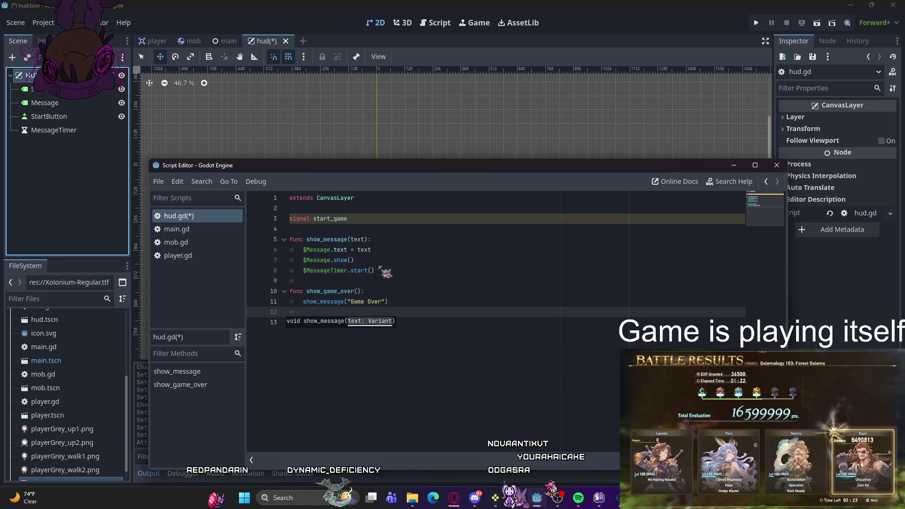
{"action": "type", "text": "await"}
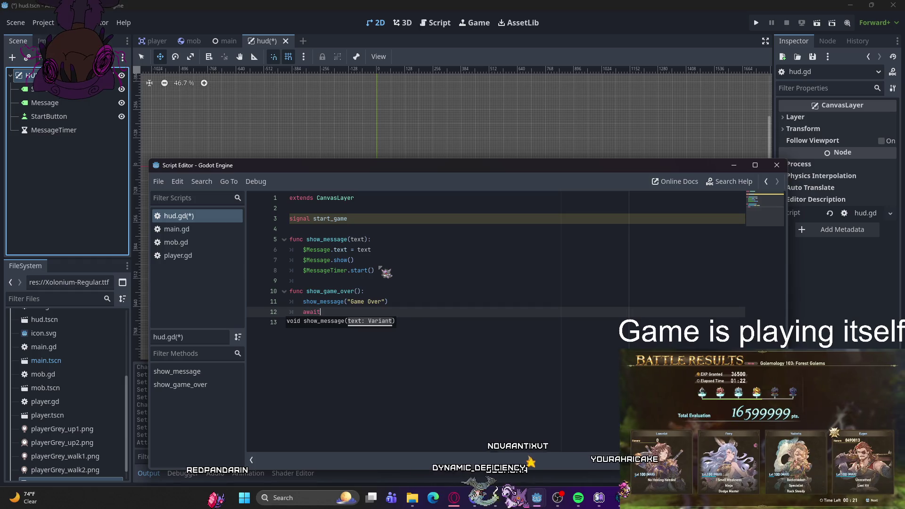
{"action": "type", "text": " $Message"}
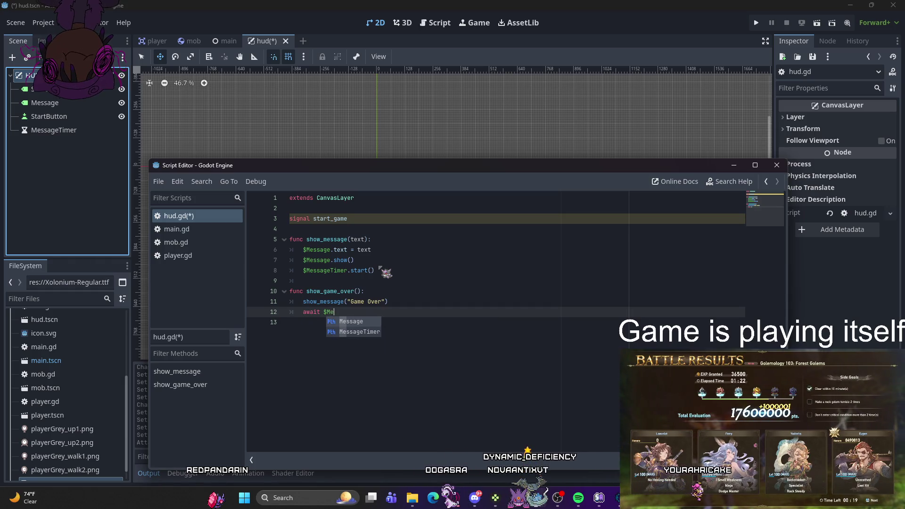
{"action": "type", "text": "Timer."}
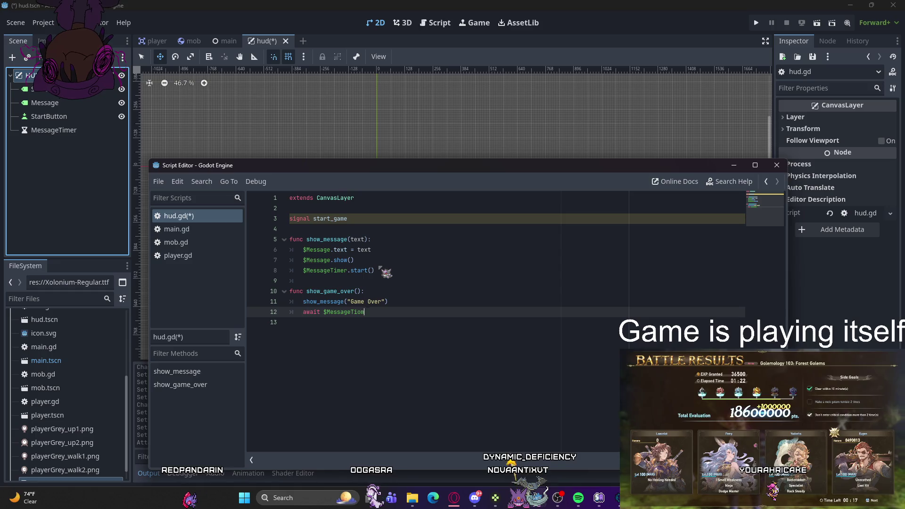
{"action": "type", "text": "timeout"}
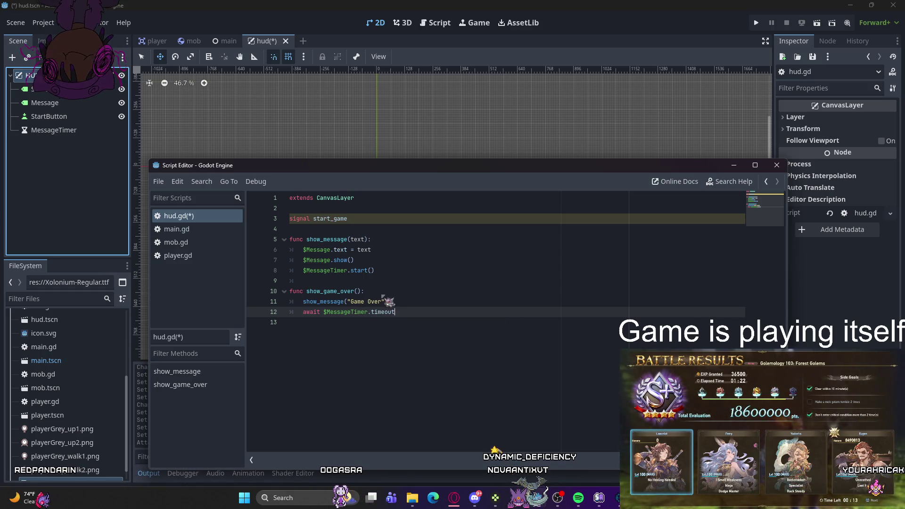
{"action": "left_click", "coordinate": [384, 301]}
{"action": "key", "text": "Return"}
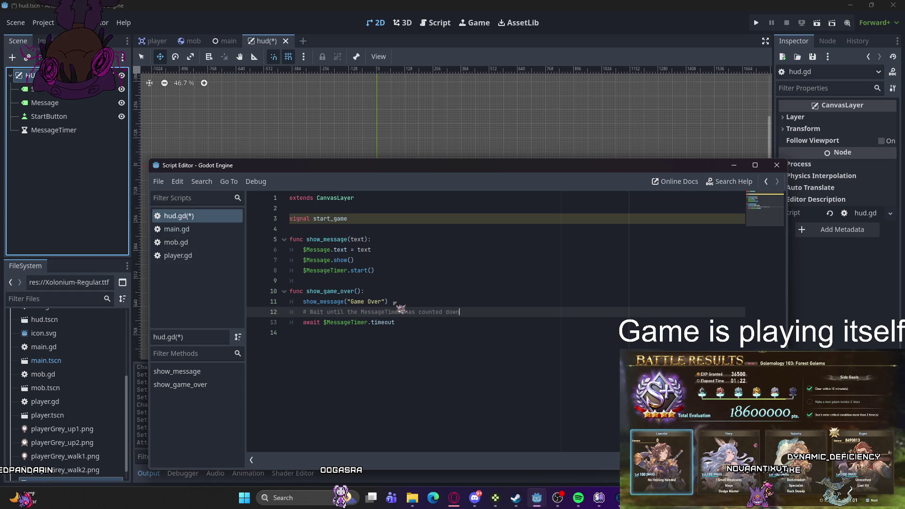
{"action": "type", "text": "."}
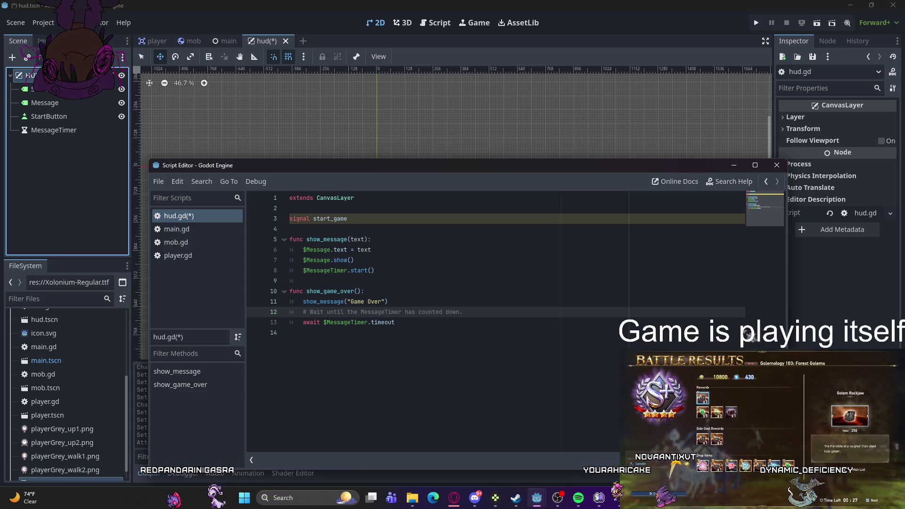
Step: Add the comment "Notifies 'Main' node that the button has been pressed" above signal start_game
{"action": "left_click", "coordinate": [338, 210]}
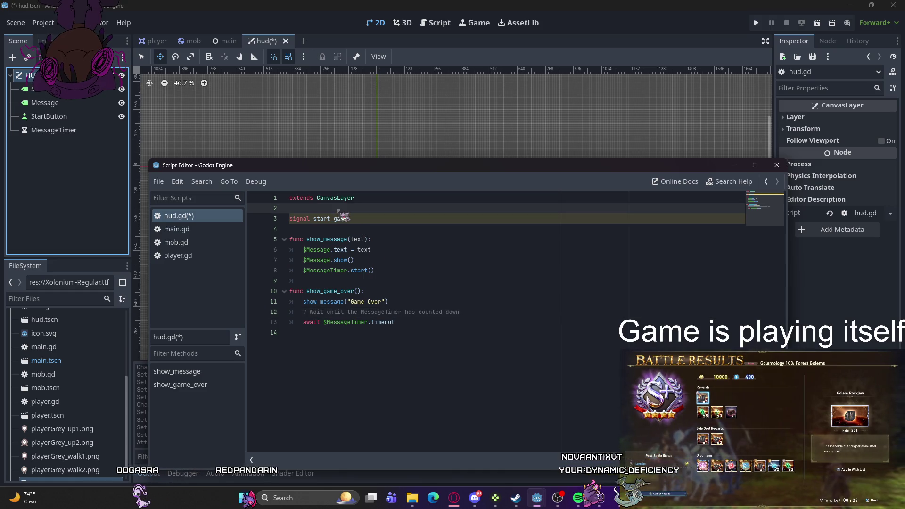
{"action": "key", "text": "Return"}
{"action": "type", "text": "#Not"}
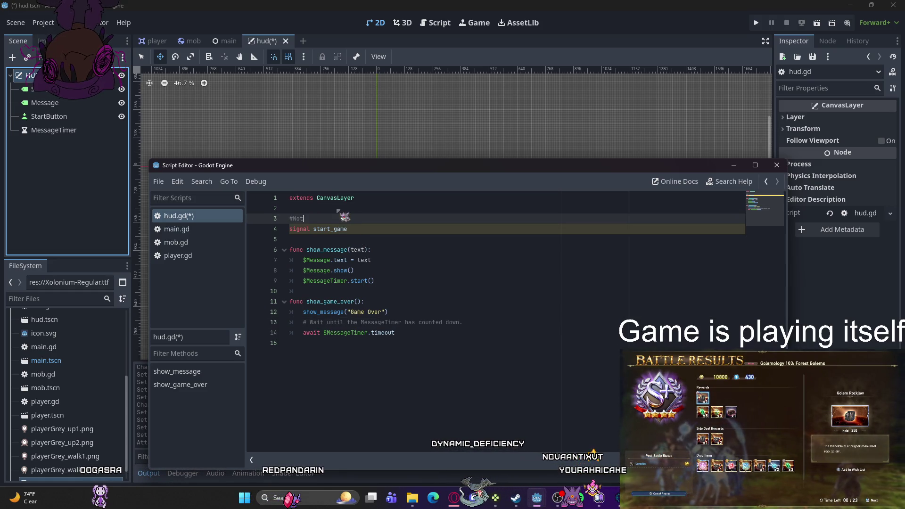
{"action": "type", "text": "`"}
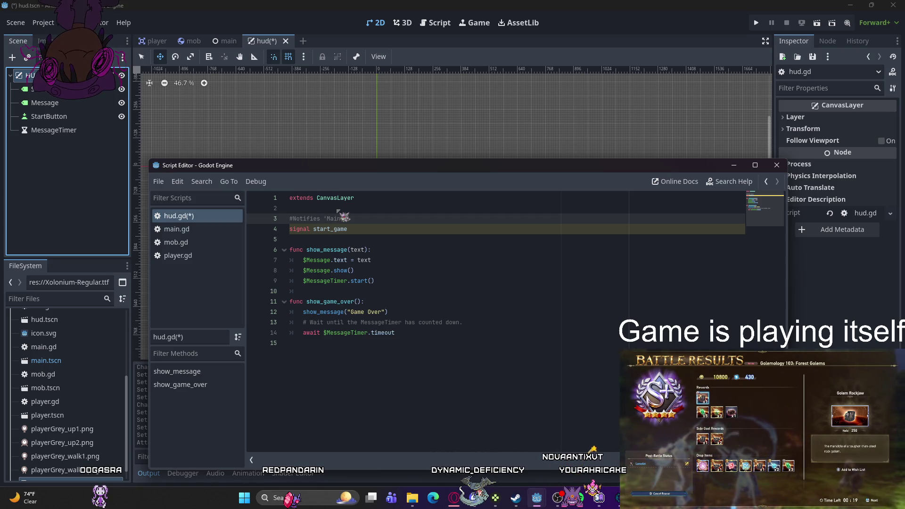
{"action": "type", "text": "hat "}
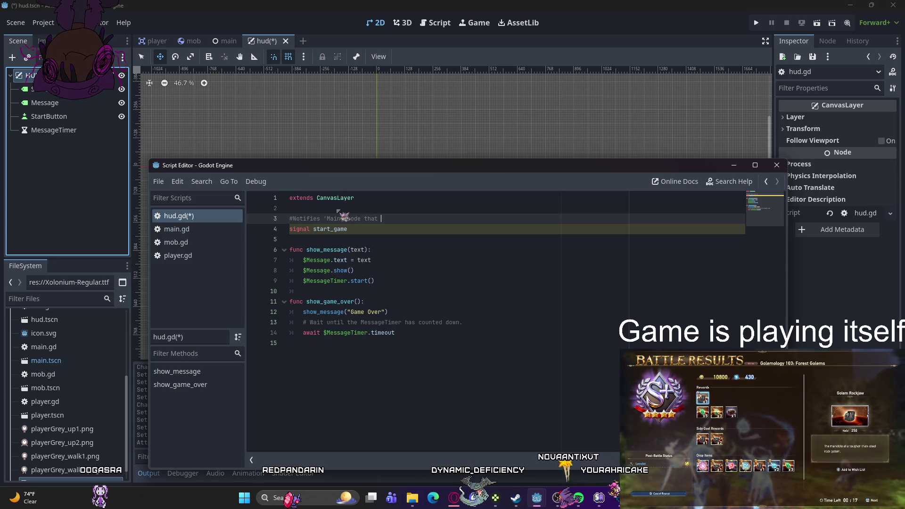
{"action": "type", "text": "the been pressed"}
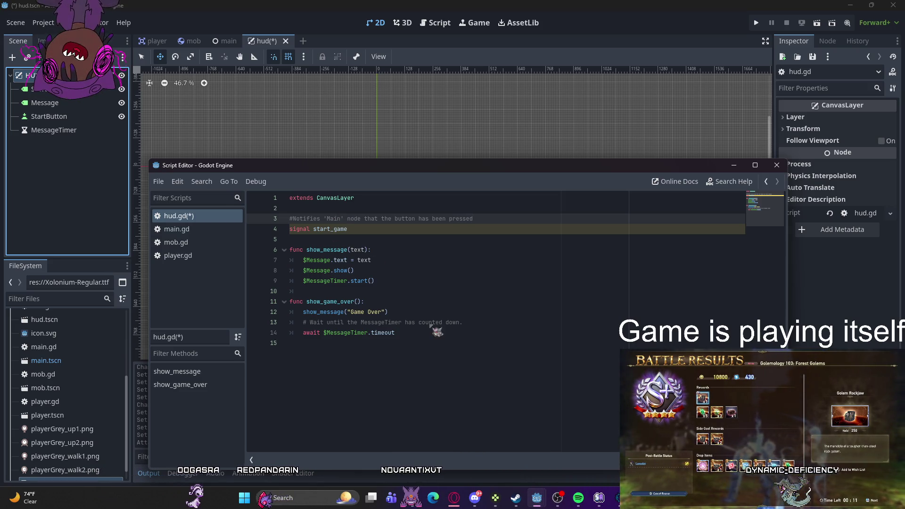
{"action": "left_click", "coordinate": [424, 333]}
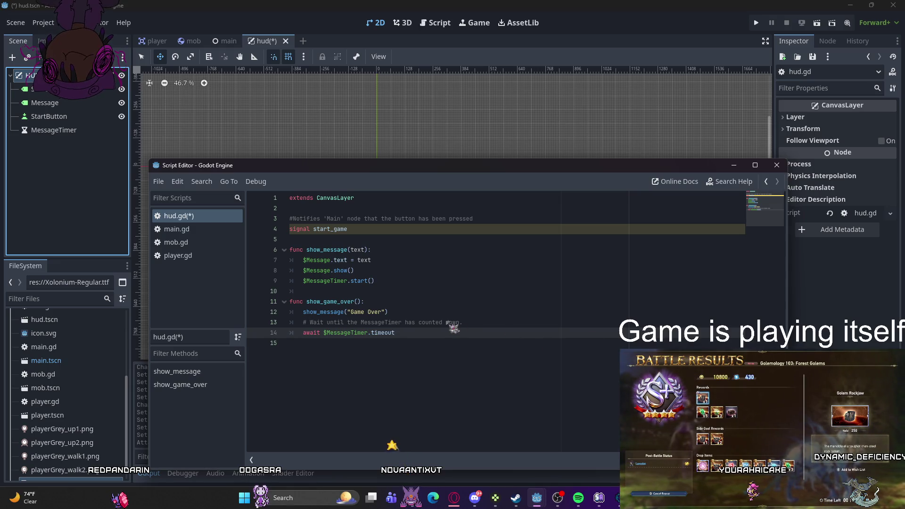
{"action": "key", "text": "Return"}
{"action": "key", "text": "Return"}
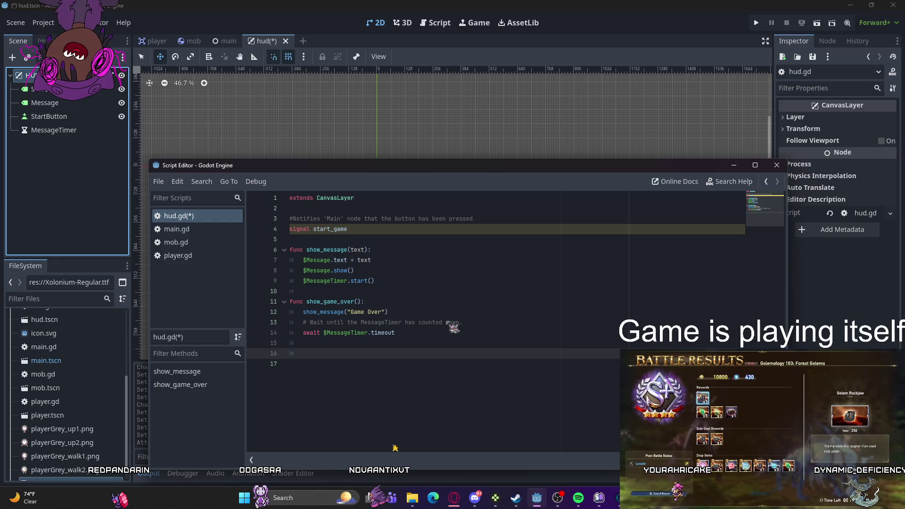
Step: In show_game_over, set $Message.text to "Dodge the Creeps!" and call $Message.show()
{"action": "type", "text": "$Message.text "}
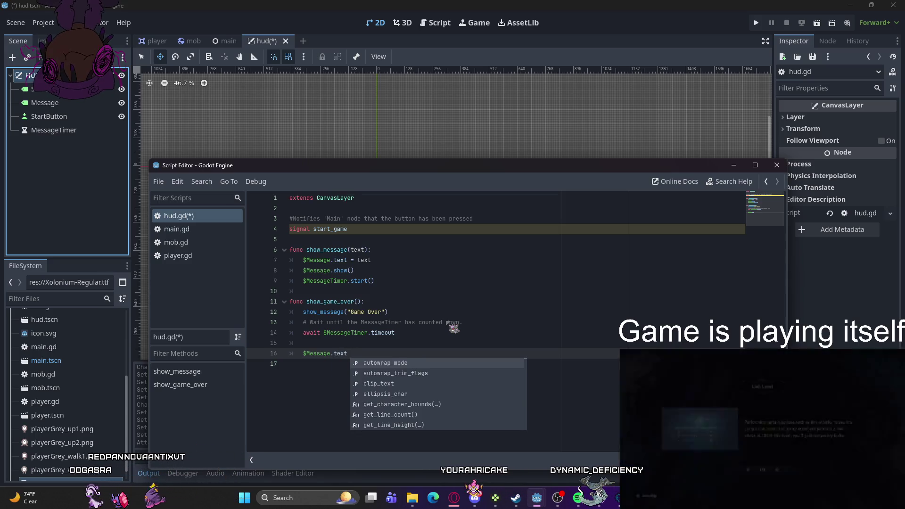
{"action": "type", "text": "= \""}
{"action": "type", "text": "Dodge the V"}
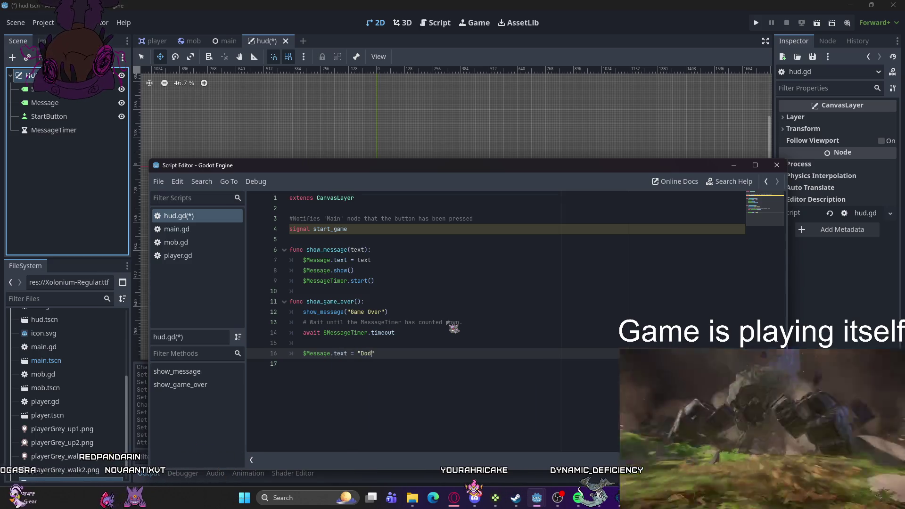
{"action": "key", "text": "BackSpace"}
{"action": "type", "text": "Creeps!"}
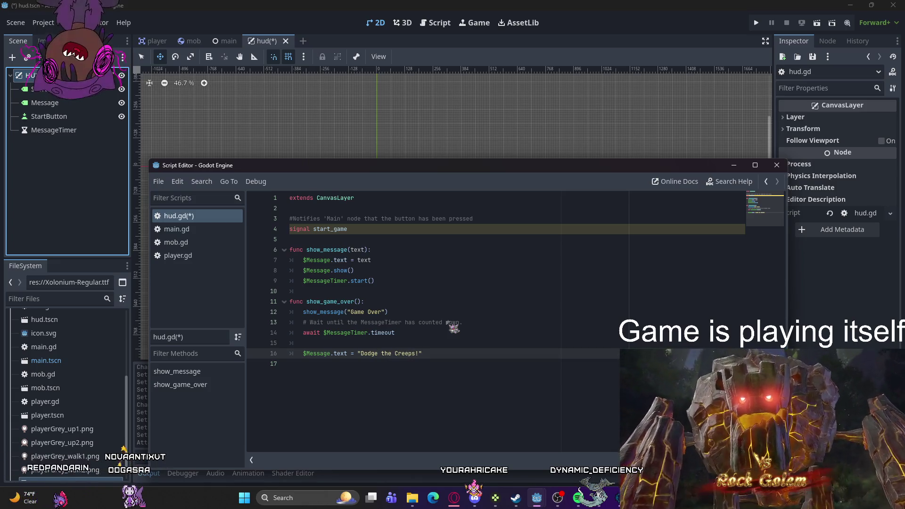
{"action": "key", "text": "Return"}
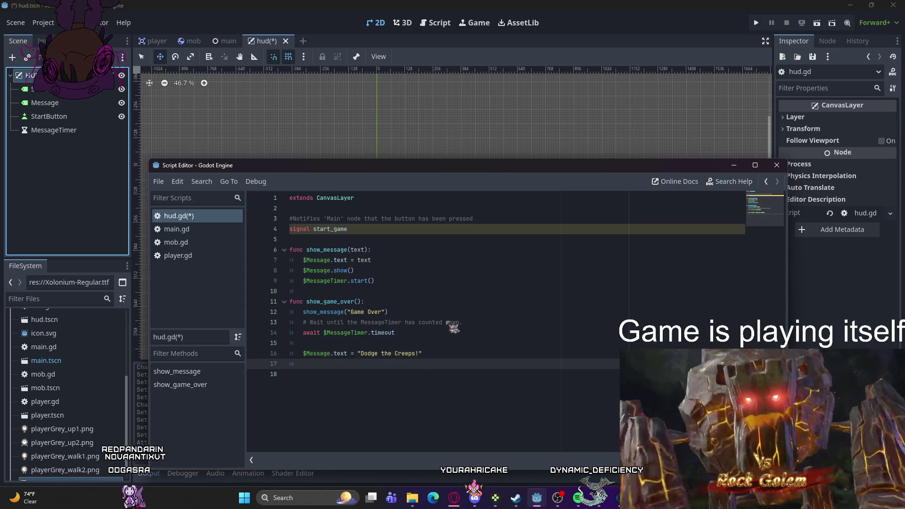
{"action": "type", "text": "$Message.show("}
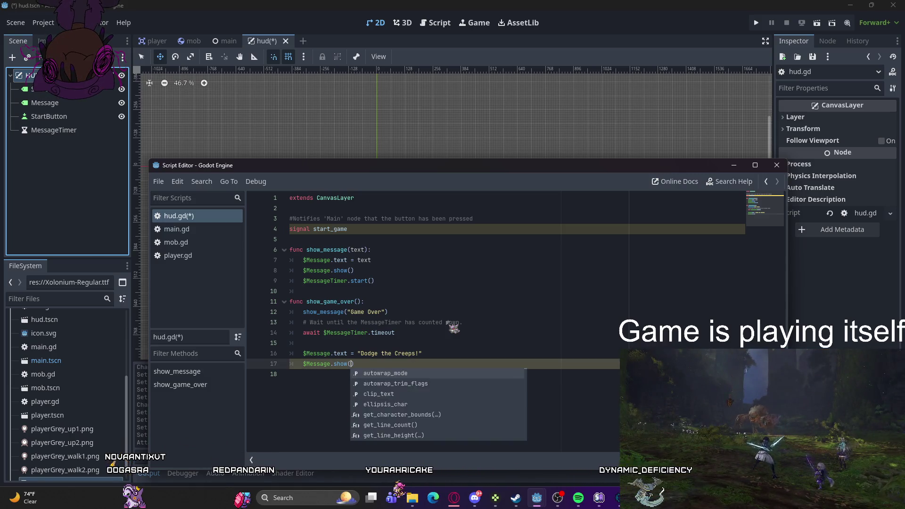
{"action": "key", "text": "Return"}
{"action": "key", "text": "Return"}
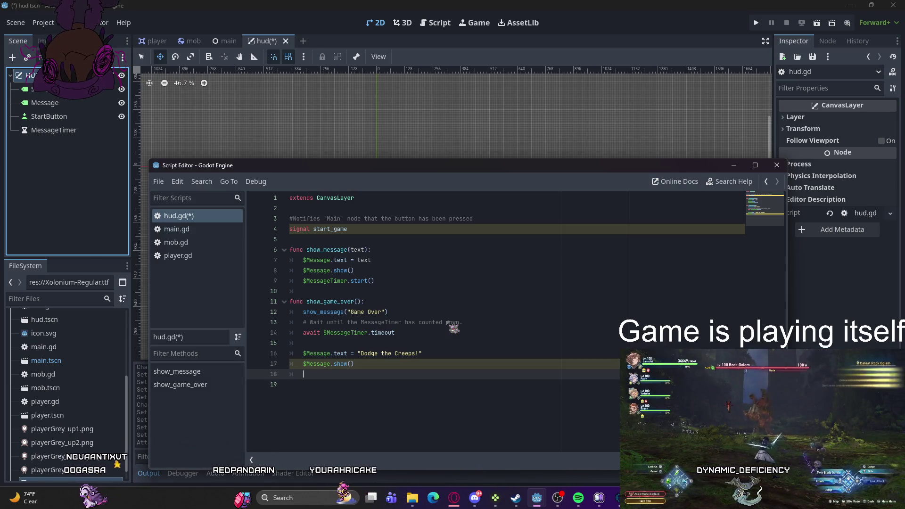
Step: Add a comment, await get_tree().create_timer(1.0).timeout, then call $StartButton.show()
{"action": "type", "text": "#Make a one-shot timer and wait for it to finish."}
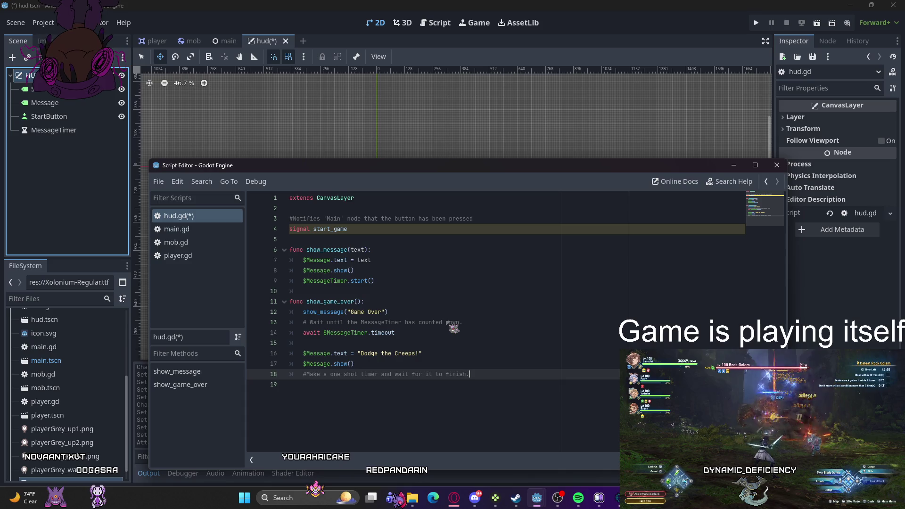
{"action": "key", "text": "Return"}
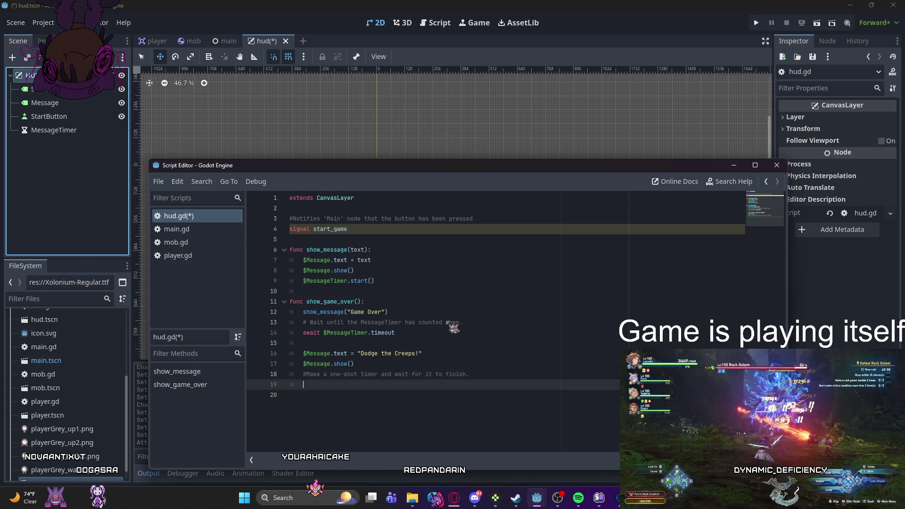
{"action": "type", "text": "await get_t"}
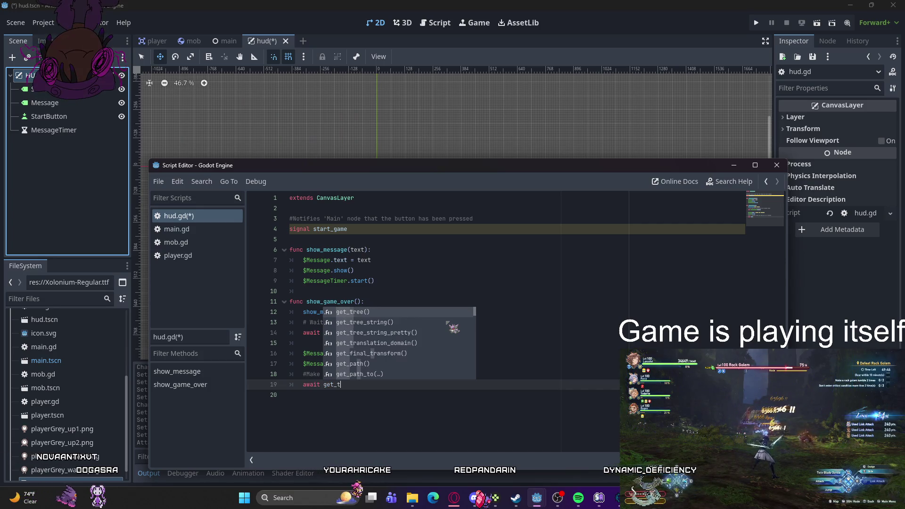
{"action": "type", "text": "ree"}
{"action": "key", "text": "Return"}
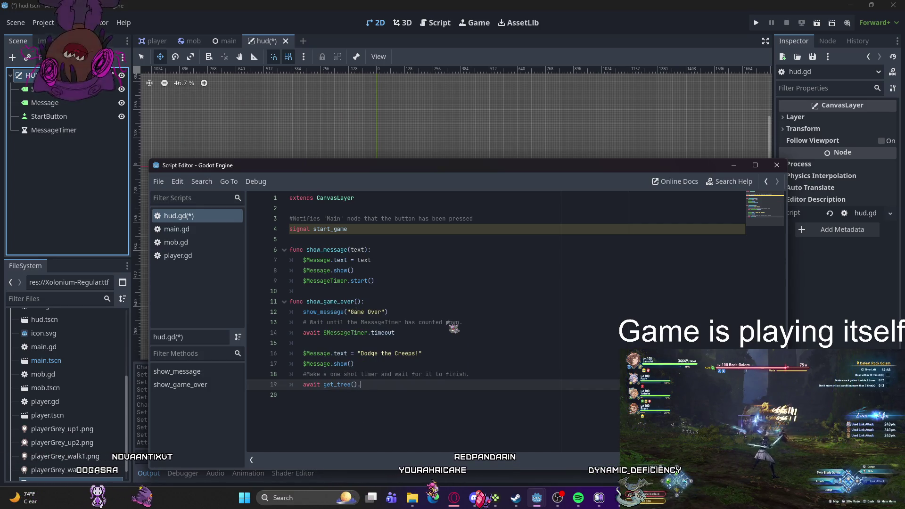
{"action": "type", "text": ".cre"}
{"action": "key", "text": "Return"}
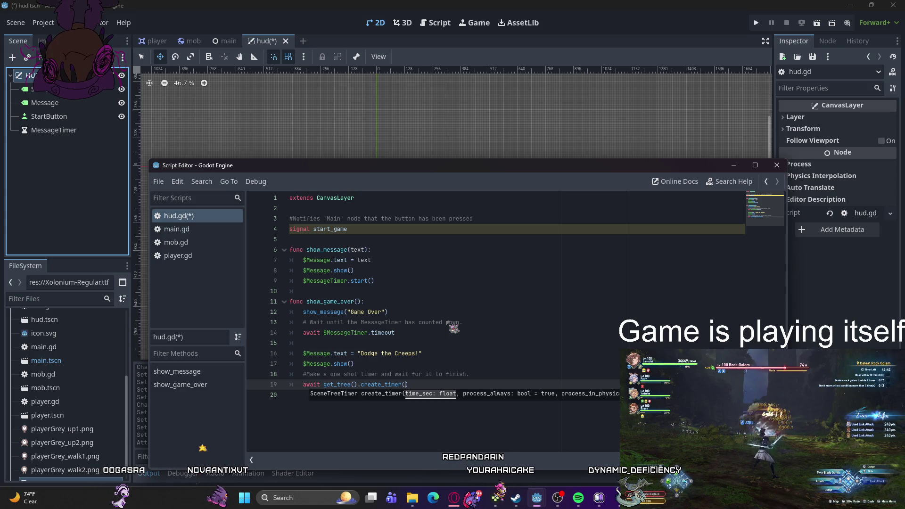
{"action": "type", "text": "1.0)"}
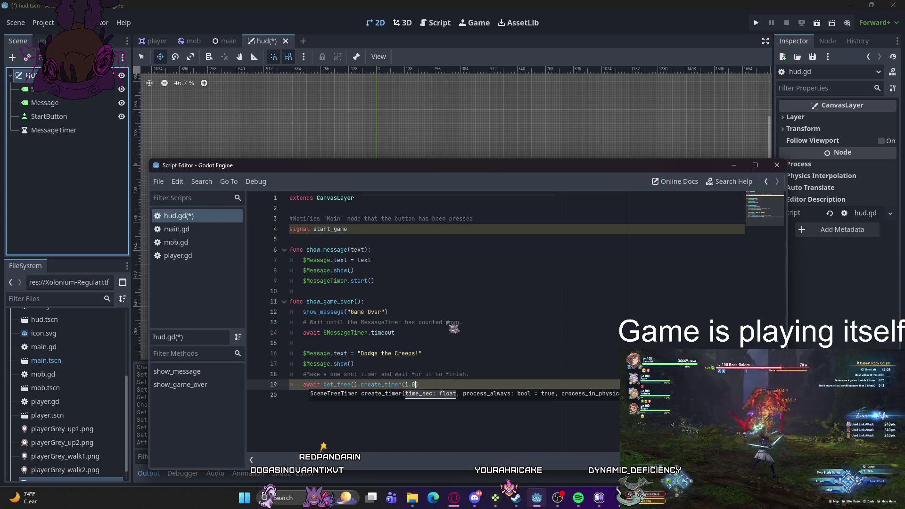
{"action": "type", "text": ".timeout"}
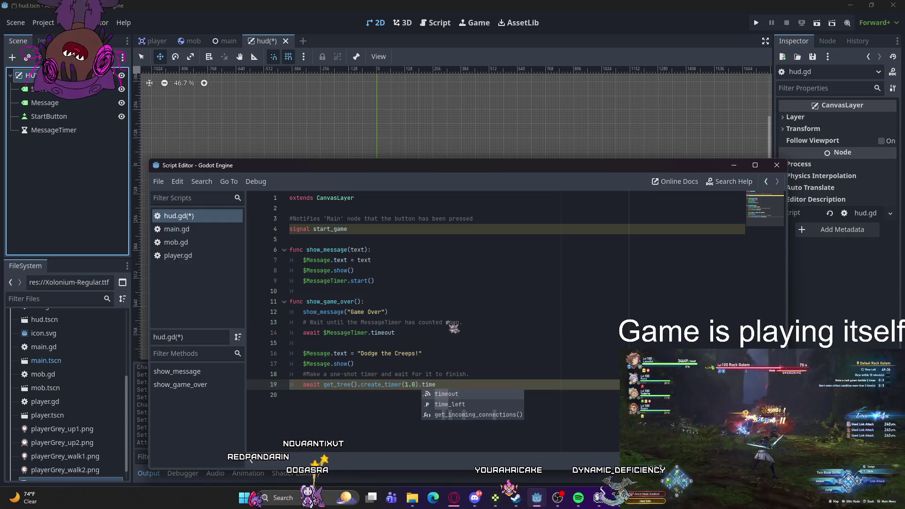
{"action": "key", "text": "Return"}
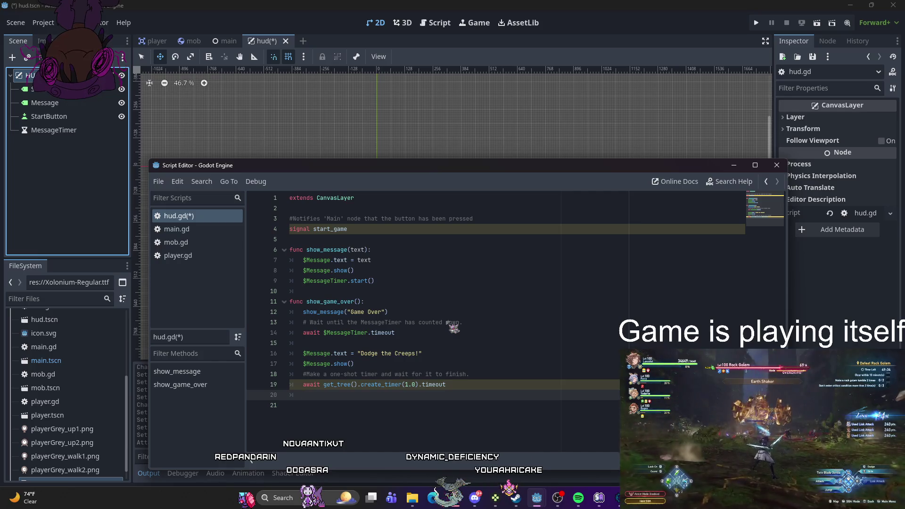
{"action": "type", "text": "$StartButton.show"}
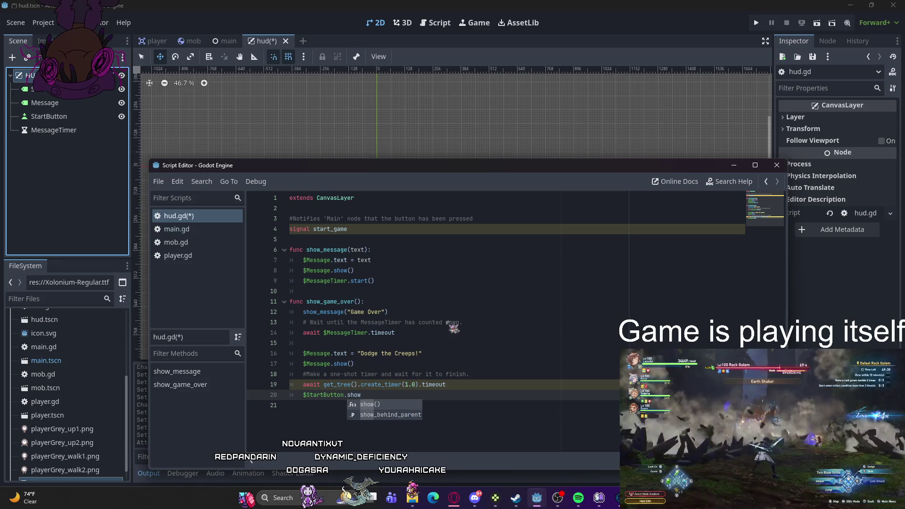
{"action": "key", "text": "Return"}
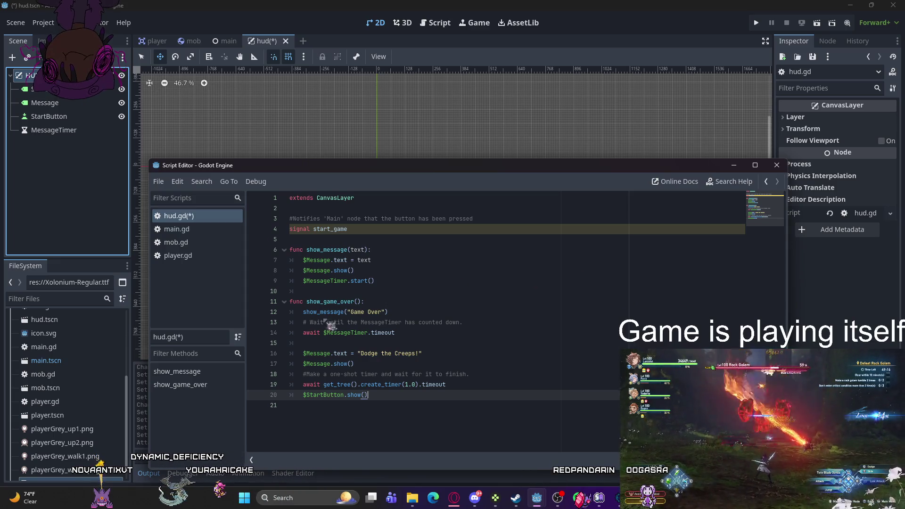
{"action": "scroll", "coordinate": [66, 370], "scroll_direction": "up", "scroll_amount": 5}
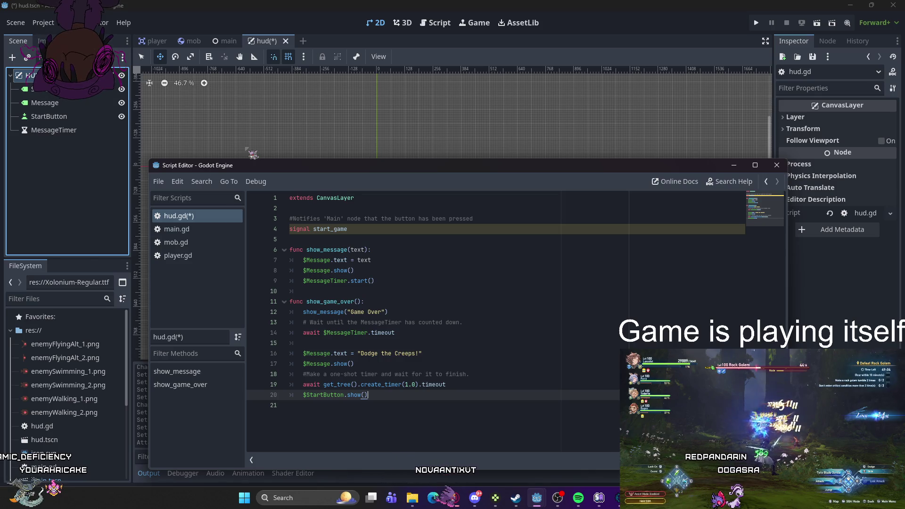
Step: Add func update_score(score) setting $ScoreLabel.text = str(score), with its indentation corrected
{"action": "key", "text": "Return"}
{"action": "key", "text": "Return"}
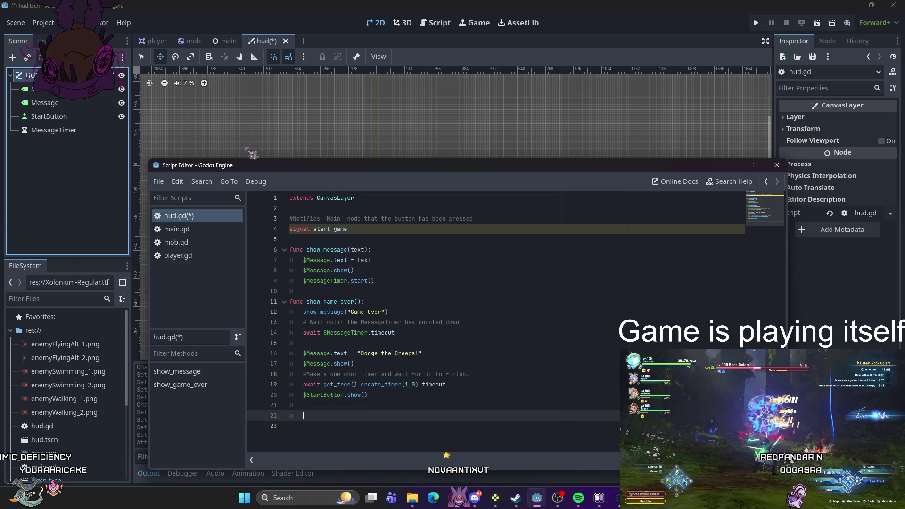
{"action": "type", "text": "funcupdat"}
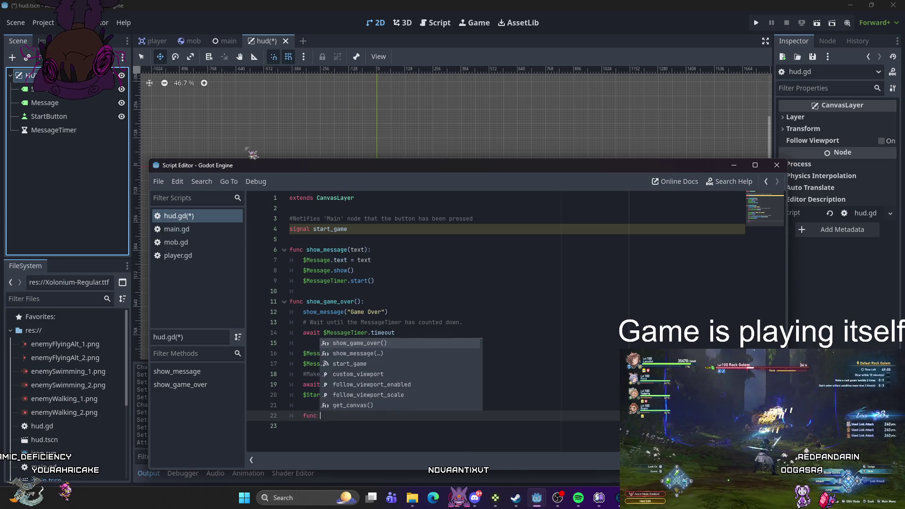
{"action": "type", "text": "e_"}
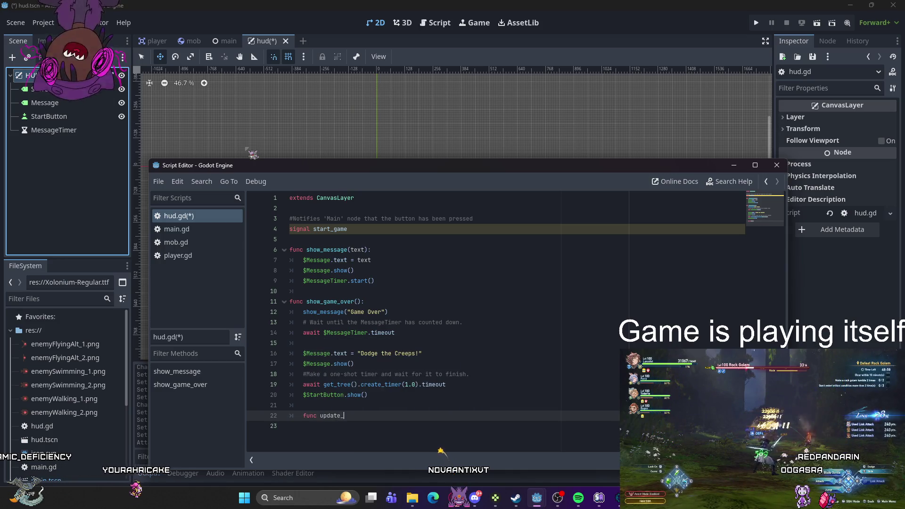
{"action": "type", "text": "score(score):"}
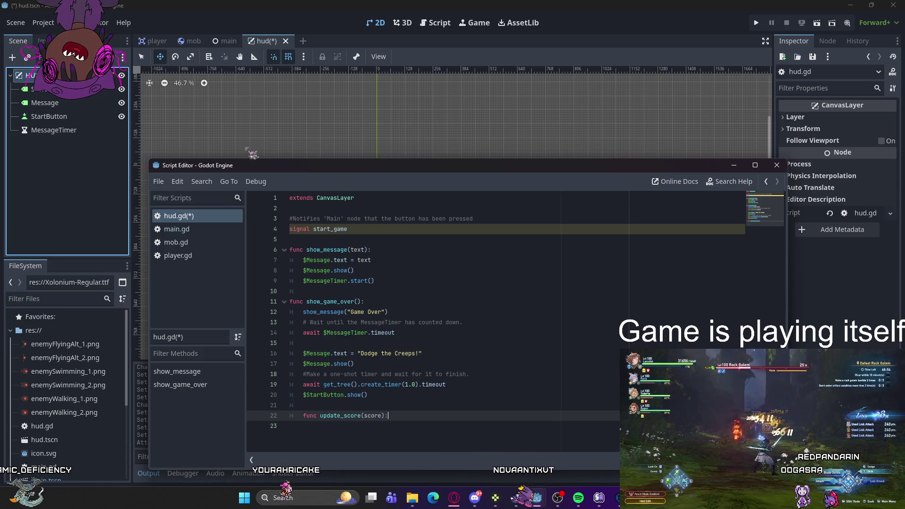
{"action": "key", "text": "Return"}
{"action": "type", "text": "$ScoreLabe"}
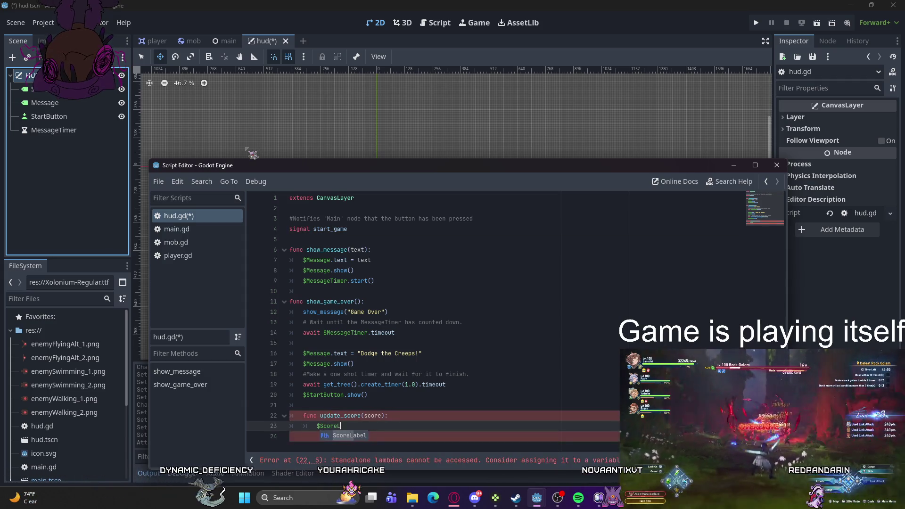
{"action": "type", "text": "l.text"}
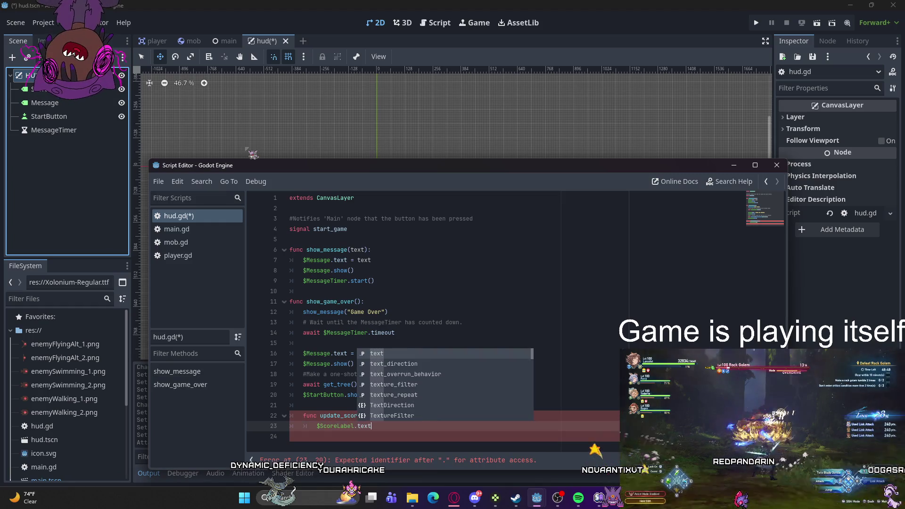
{"action": "type", "text": " = str"}
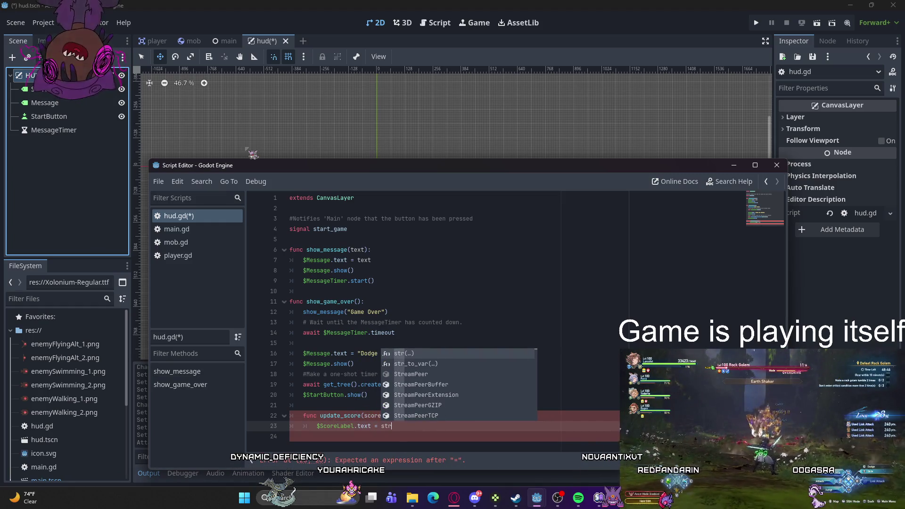
{"action": "type", "text": "(score)"}
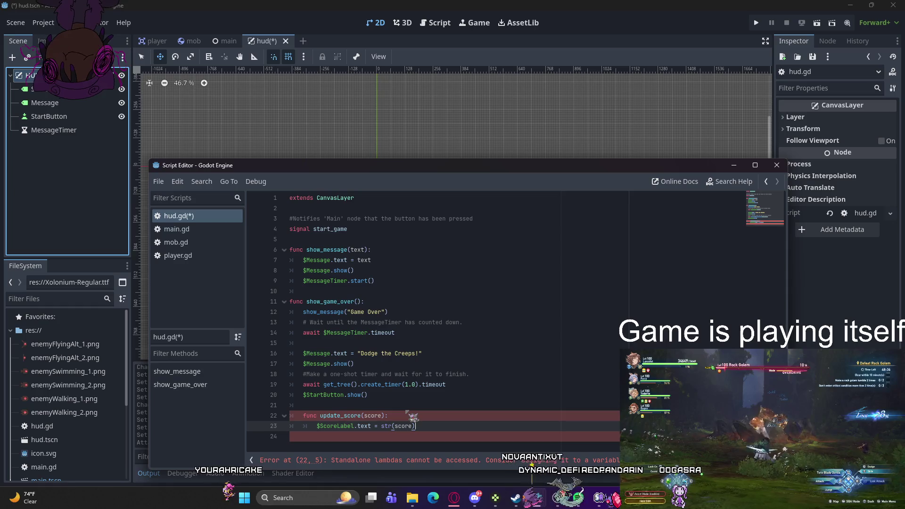
{"action": "key", "text": "Return"}
{"action": "key", "text": "Return"}
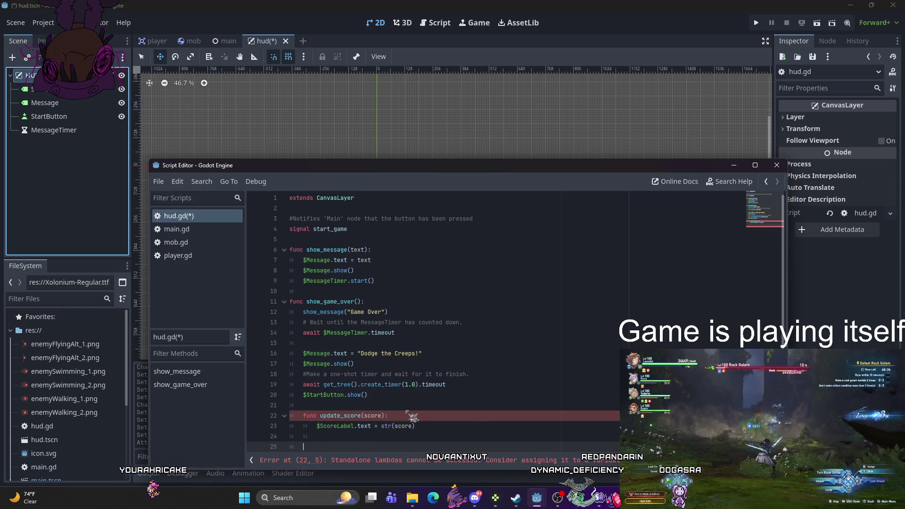
{"action": "left_click", "coordinate": [302, 417]}
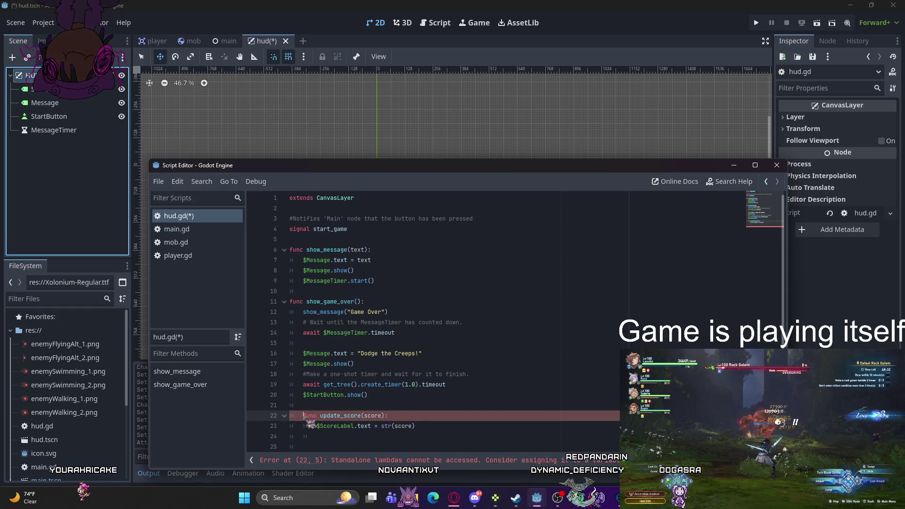
{"action": "left_click", "coordinate": [310, 446]}
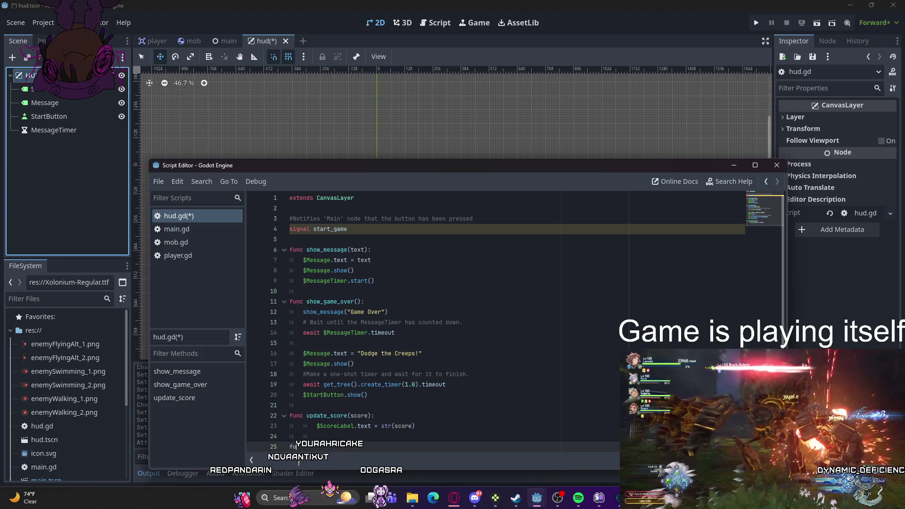
{"action": "type", "text": "func"}
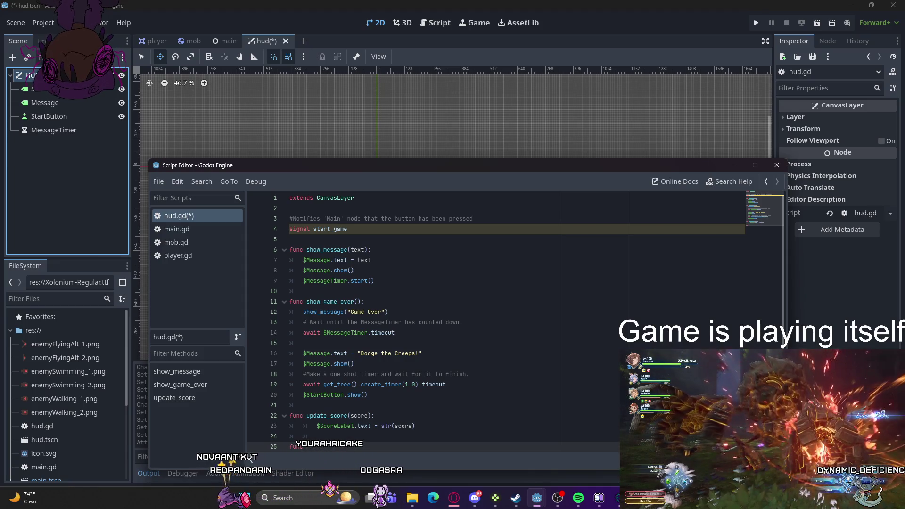
{"action": "type", "text": "_on_start_button_pres"}
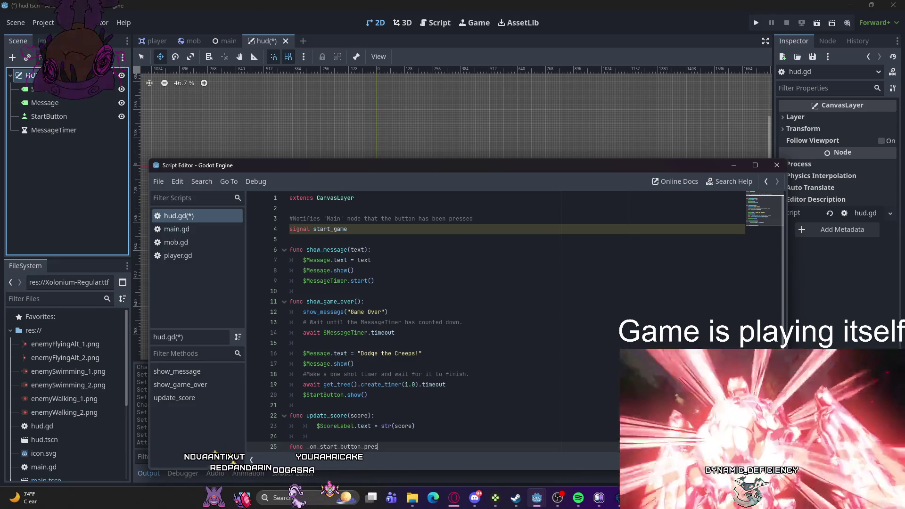
Step: Finish _on_start_button_pressed() so it calls $StartButton.hide() and start_game.emit()
{"action": "type", "text": "():"}
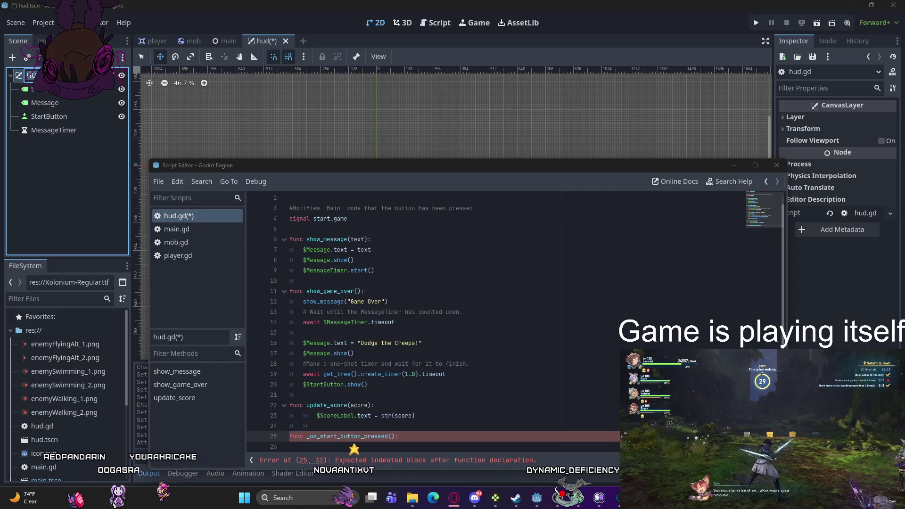
{"action": "key", "text": "alt+Tab"}
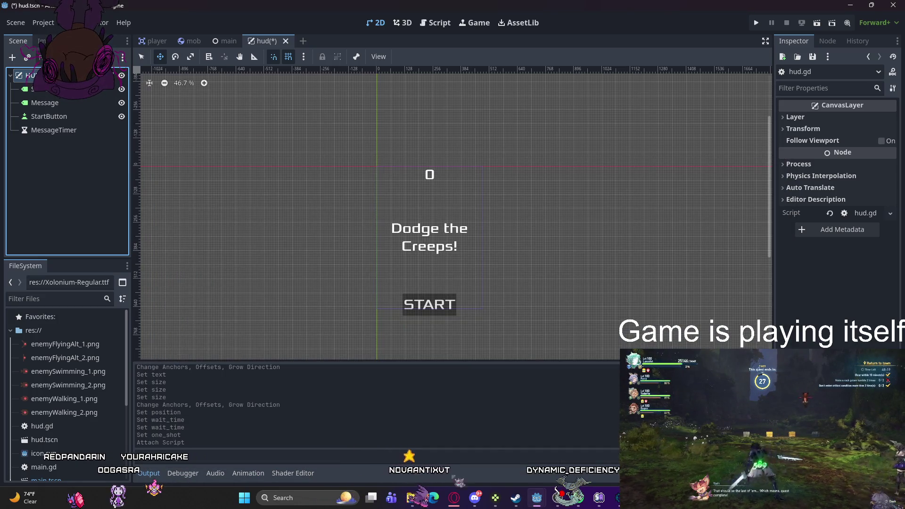
{"action": "mouse_move", "coordinate": [537, 498]}
{"action": "left_click", "coordinate": [576, 439]}
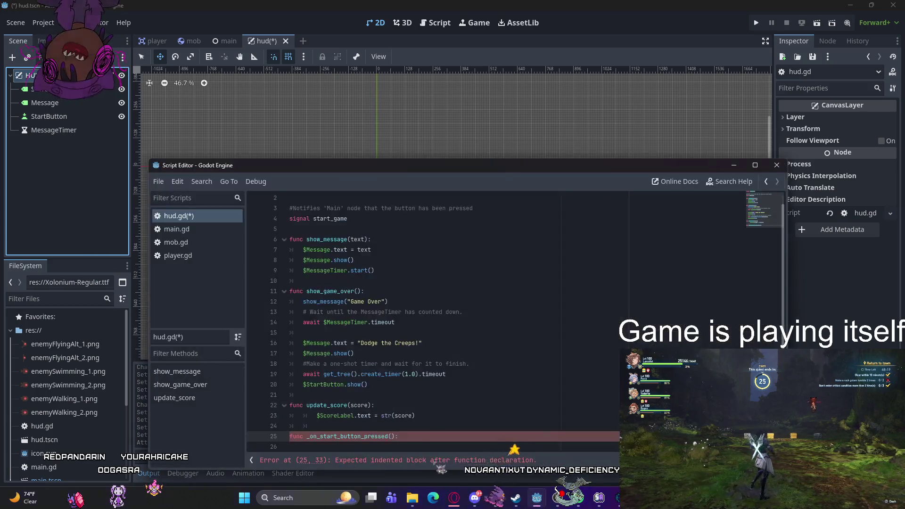
{"action": "key", "text": "Return"}
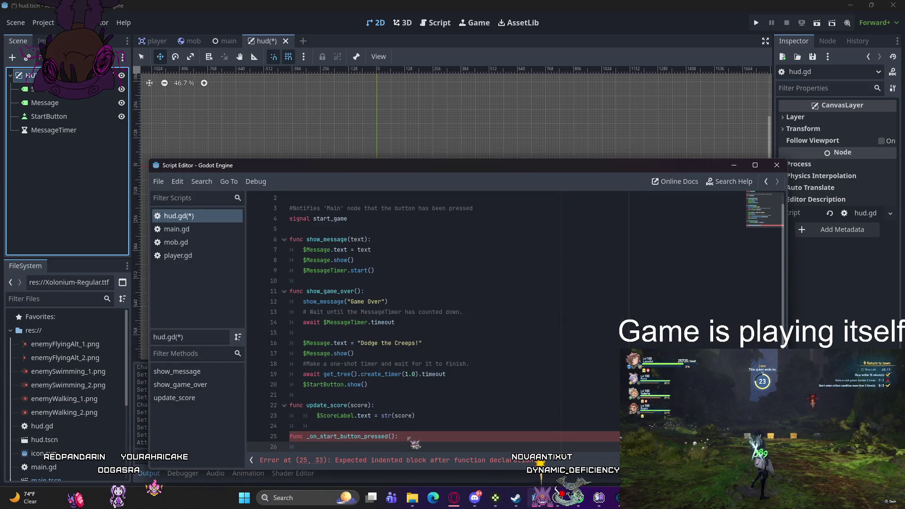
{"action": "type", "text": "$StartButton"}
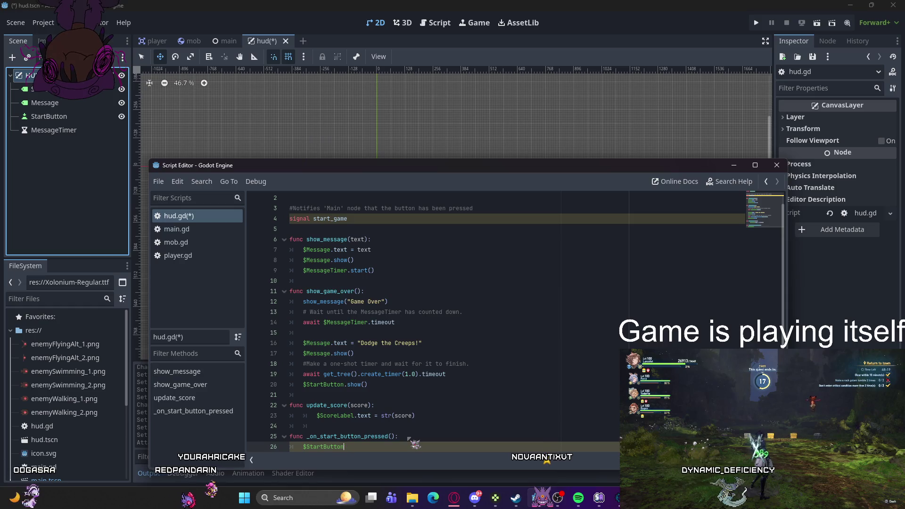
{"action": "type", "text": ".hide"}
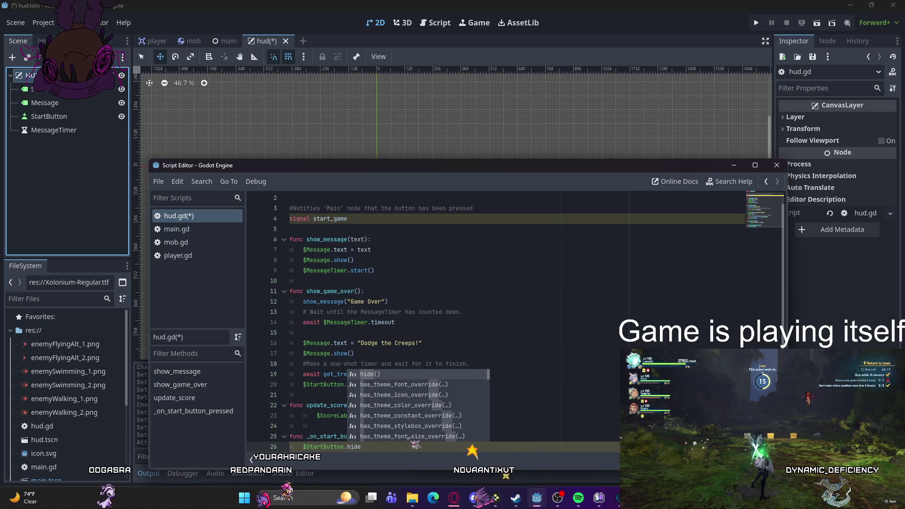
{"action": "key", "text": "Return"}
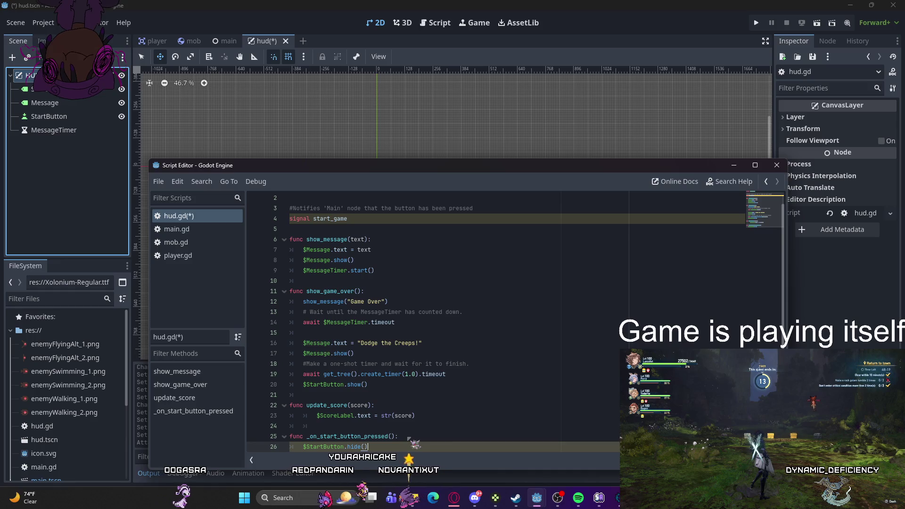
{"action": "key", "text": "Return"}
{"action": "type", "text": "start."}
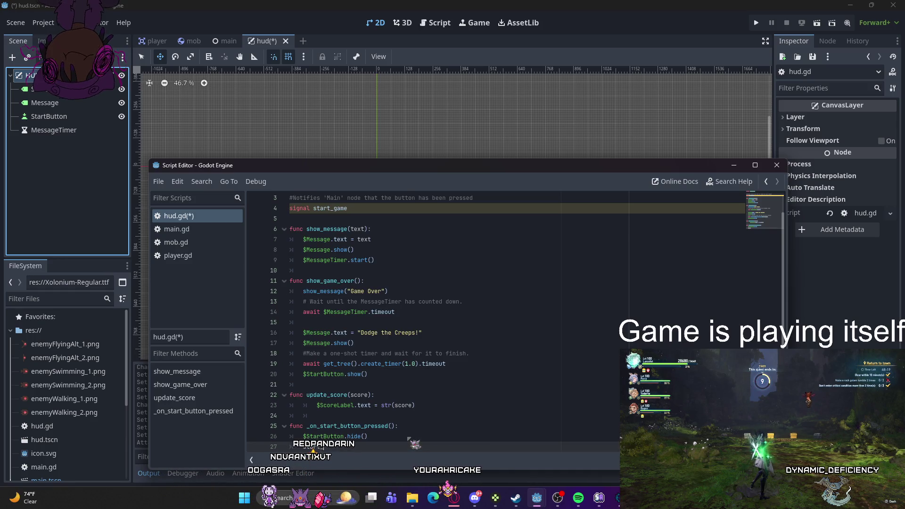
{"action": "type", "text": ".emit"}
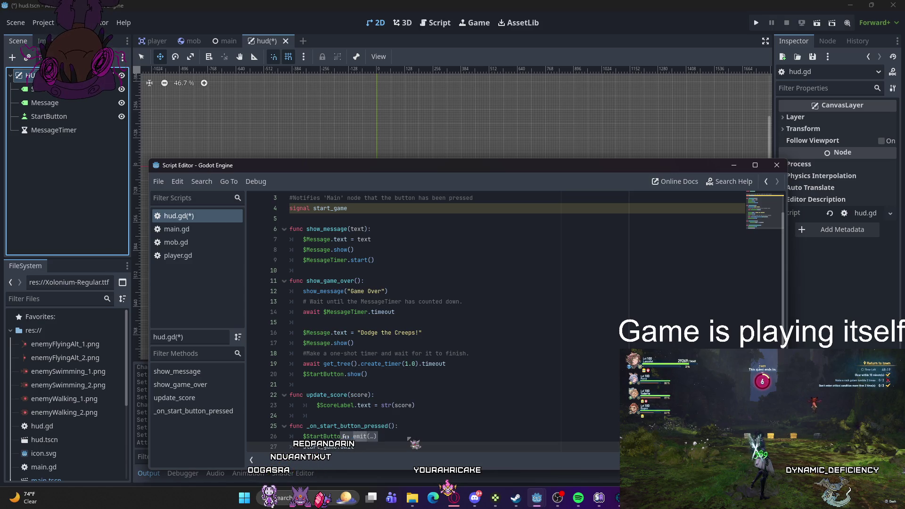
{"action": "key", "text": "Return"}
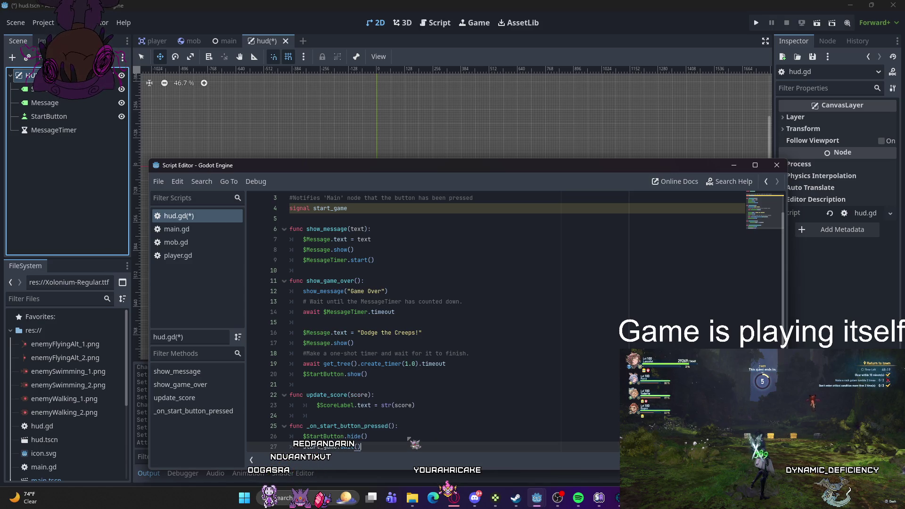
{"action": "key", "text": "Return"}
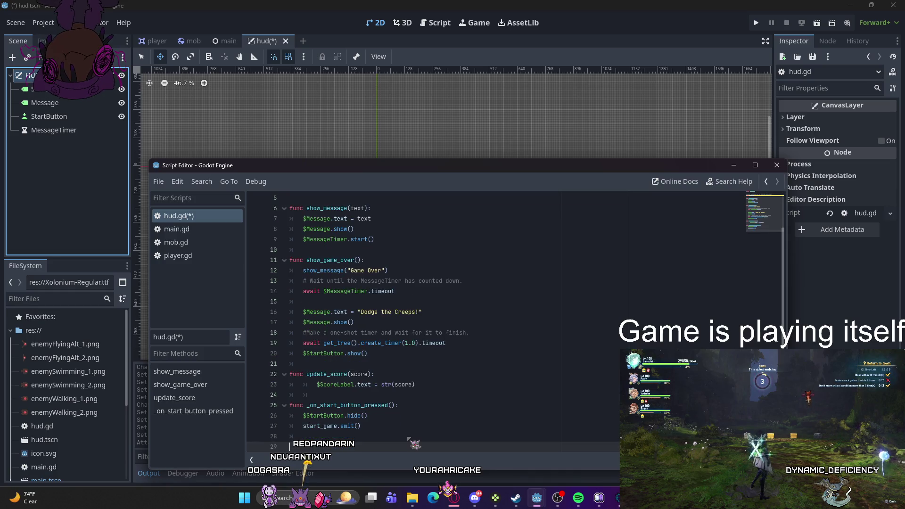
Step: Add func _on_message_timer_timeout() that calls $Message.hide() in hud.gd
{"action": "type", "text": "func "}
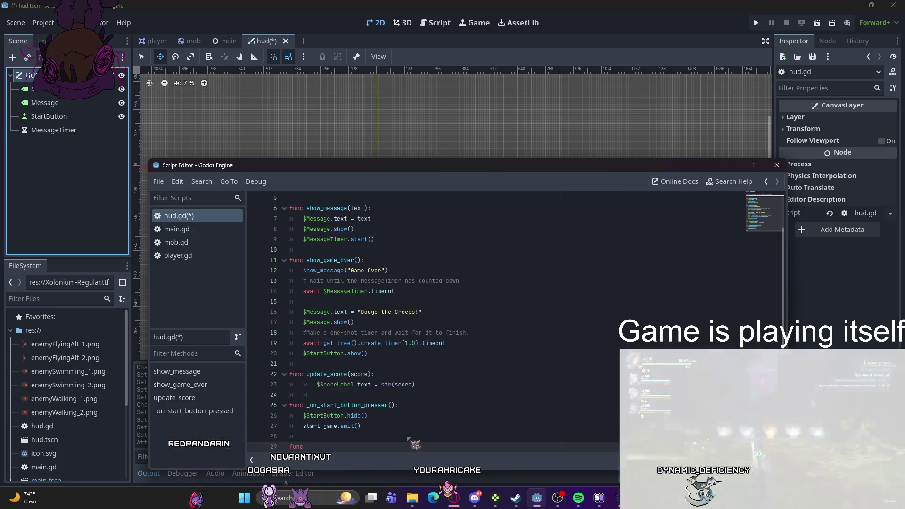
{"action": "type", "text": "_on_messa"}
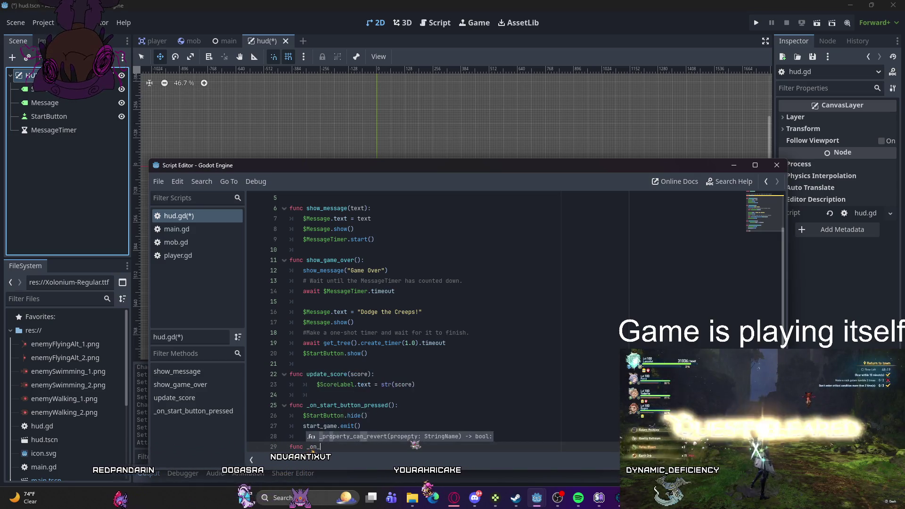
{"action": "type", "text": "ge_tier"}
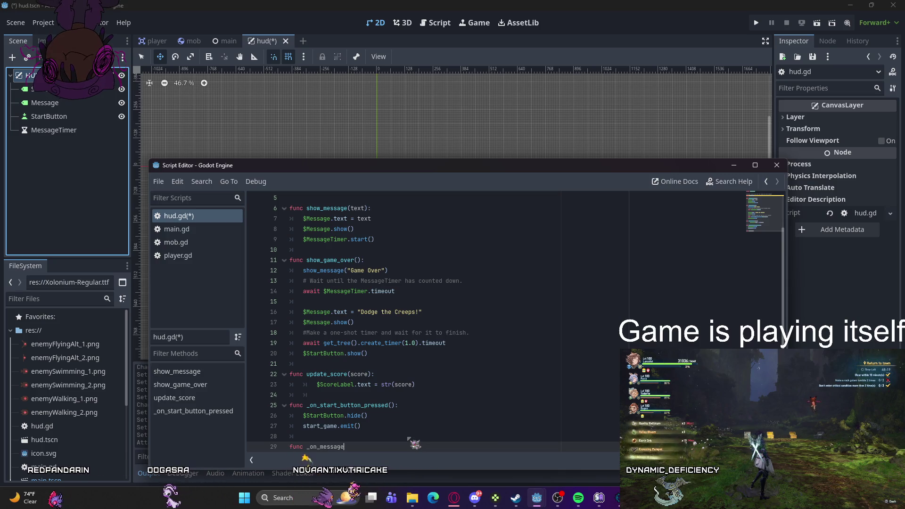
{"action": "key", "text": "BackSpace"}
{"action": "key", "text": "BackSpace"}
{"action": "type", "text": "mer_timeout()"}
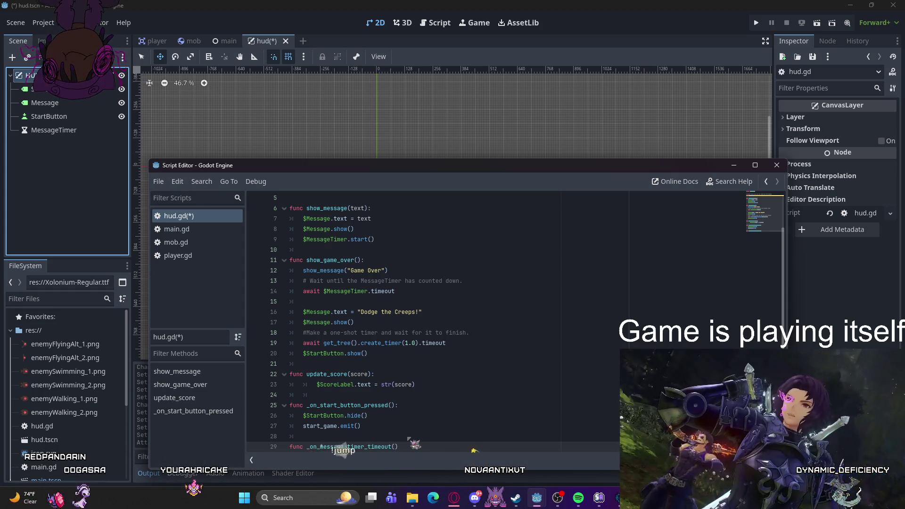
{"action": "type", "text": ":"}
{"action": "key", "text": "Return"}
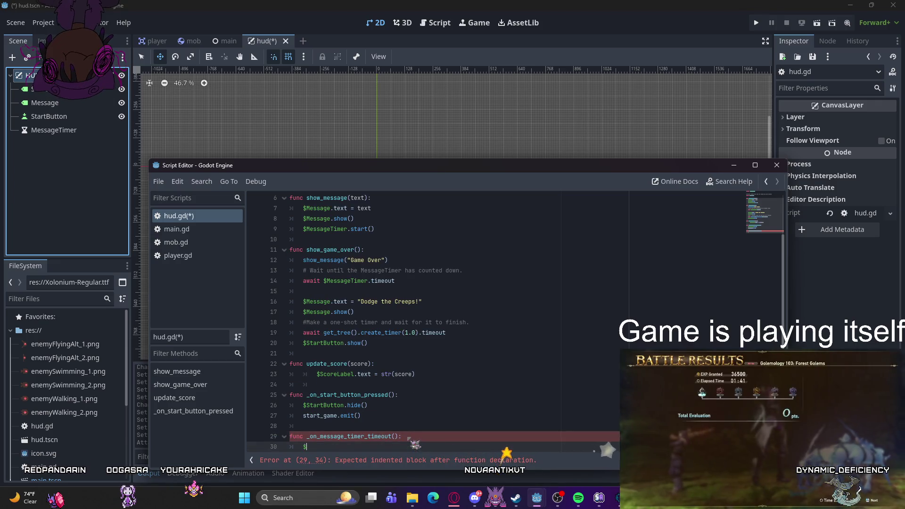
{"action": "type", "text": "$Message."}
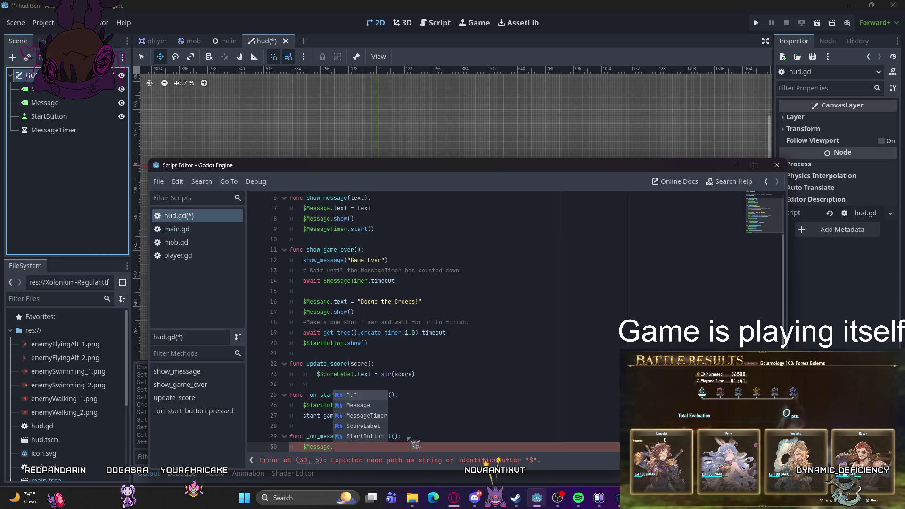
{"action": "type", "text": "hide("}
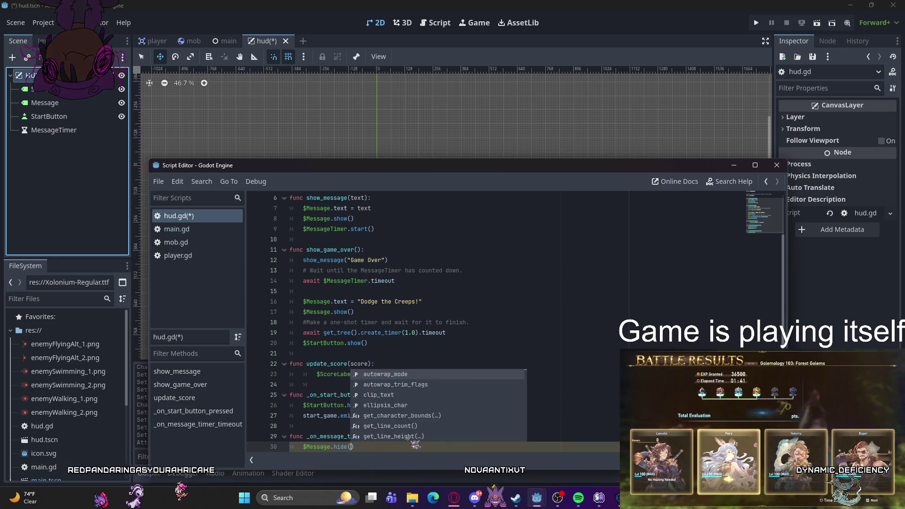
{"action": "key", "text": "Return"}
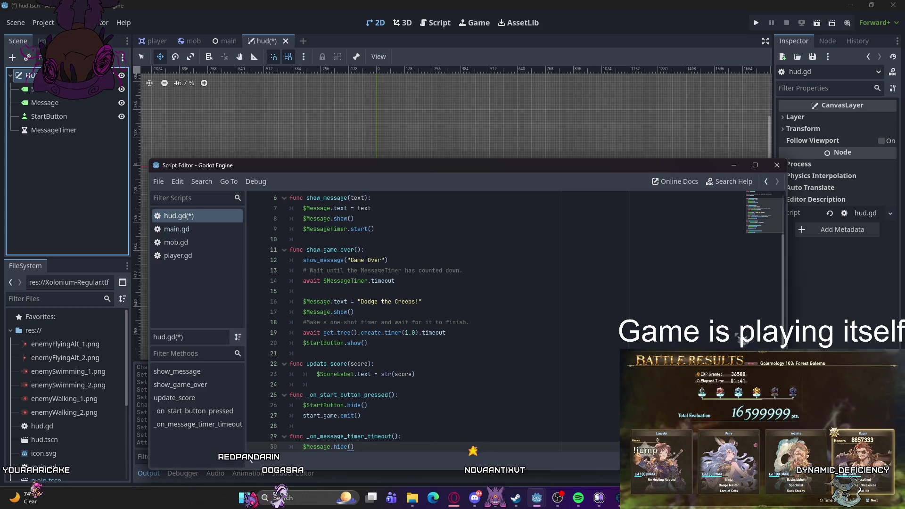
{"action": "scroll", "coordinate": [444, 345], "scroll_direction": "down", "scroll_amount": 1}
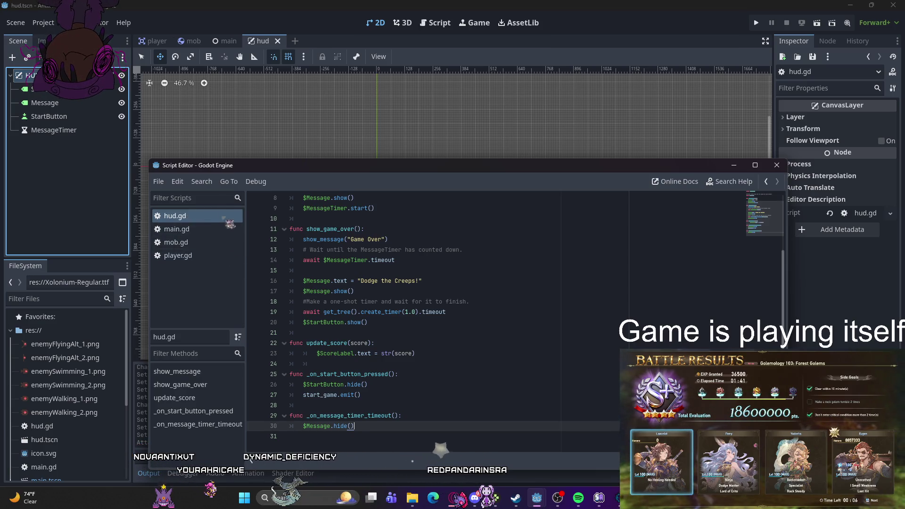
{"action": "left_click", "coordinate": [223, 42]}
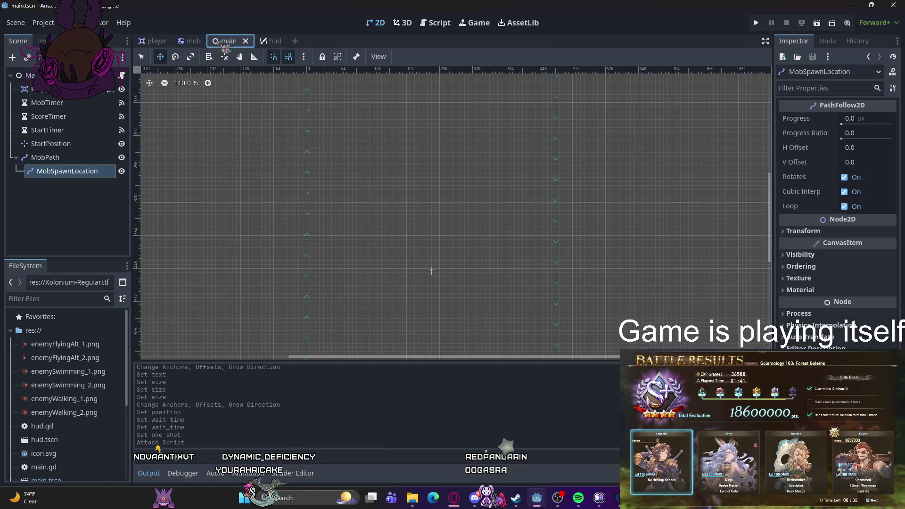
Step: Instance hud.tscn under Main, then start connecting the HUD node's start_game signal
{"action": "left_click", "coordinate": [27, 57]}
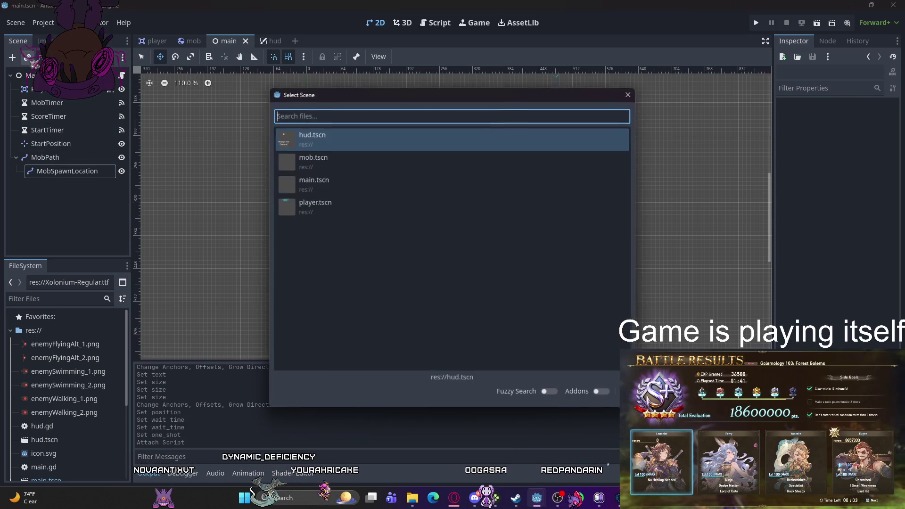
{"action": "double_click", "coordinate": [323, 148]}
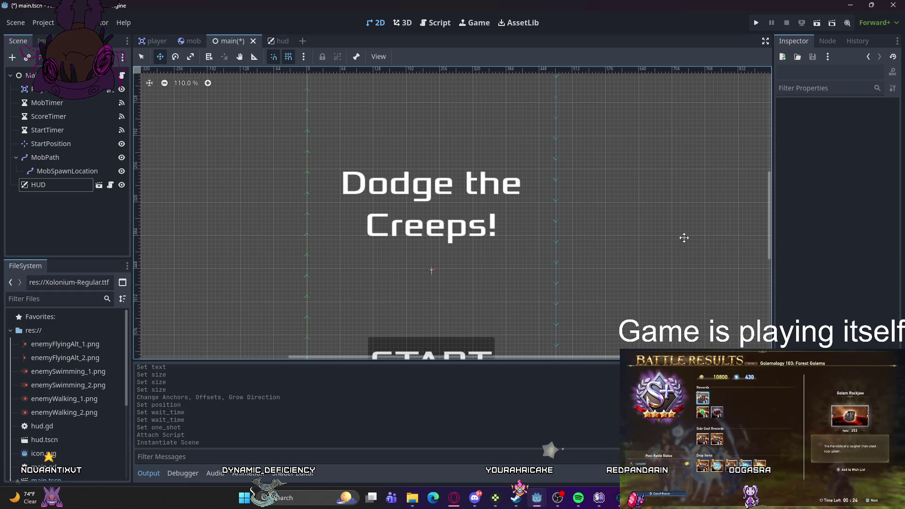
{"action": "left_click", "coordinate": [43, 184]}
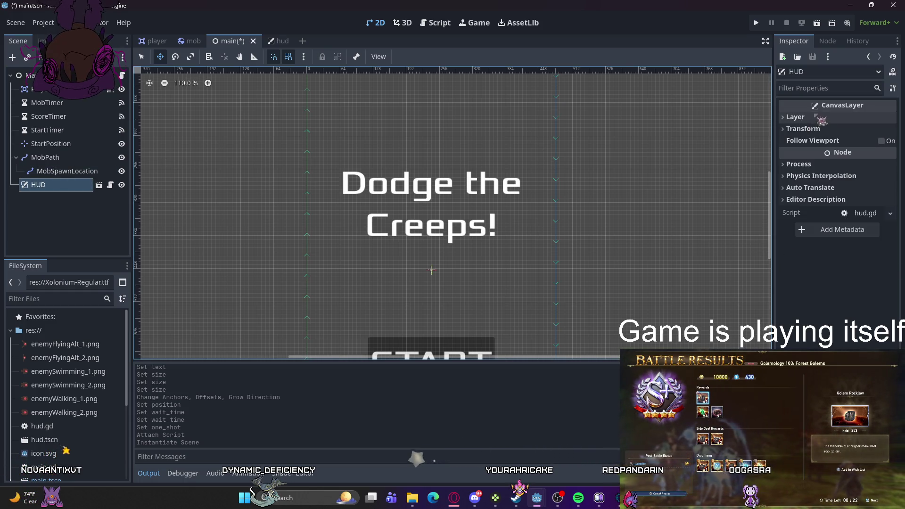
{"action": "left_click", "coordinate": [827, 41]}
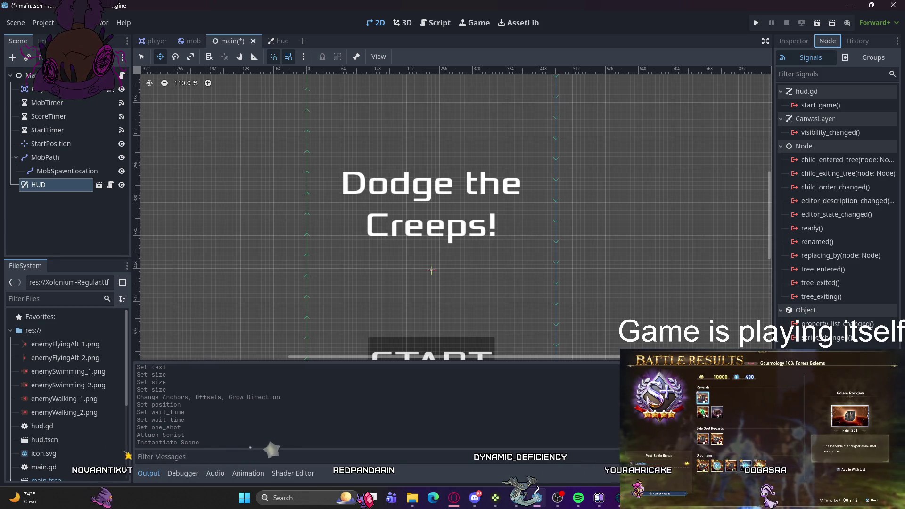
{"action": "left_click", "coordinate": [804, 106]}
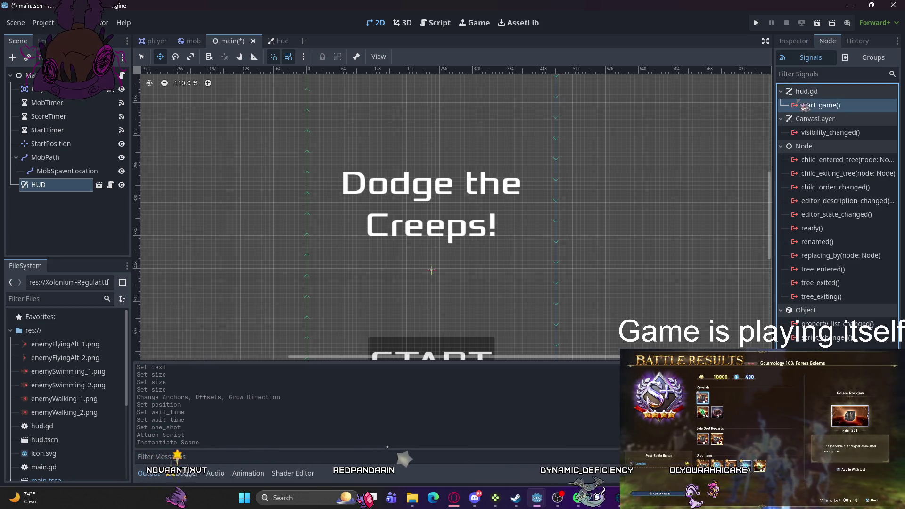
{"action": "double_click", "coordinate": [804, 106]}
{"action": "scroll", "coordinate": [439, 235], "scroll_direction": "down", "scroll_amount": 2}
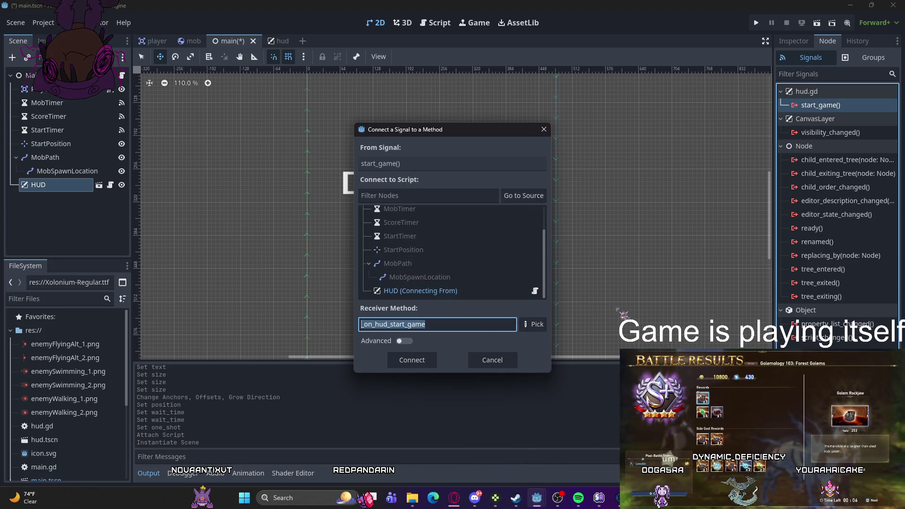
Step: Pick Main's new_game() as the receiver method and connect start_game to it
{"action": "scroll", "coordinate": [477, 283], "scroll_direction": "up", "scroll_amount": 3}
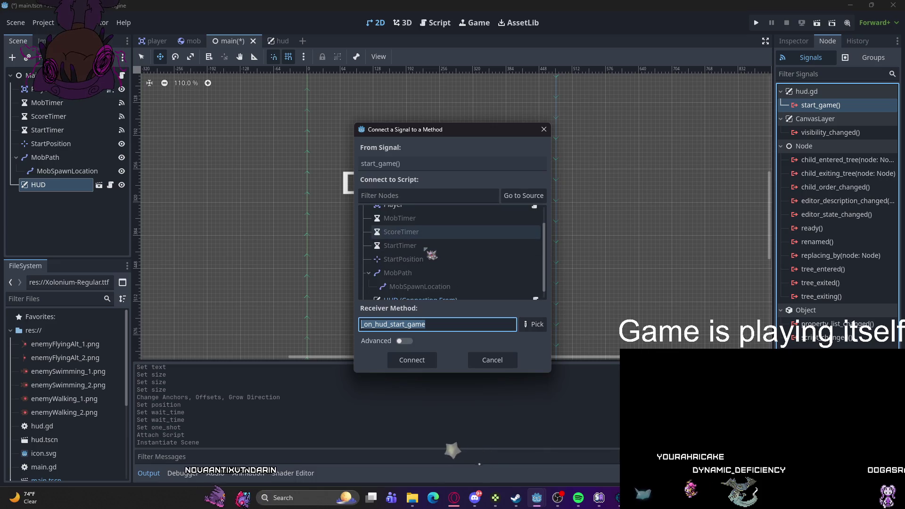
{"action": "scroll", "coordinate": [429, 261], "scroll_direction": "down", "scroll_amount": 3}
{"action": "scroll", "coordinate": [439, 264], "scroll_direction": "up", "scroll_amount": 3}
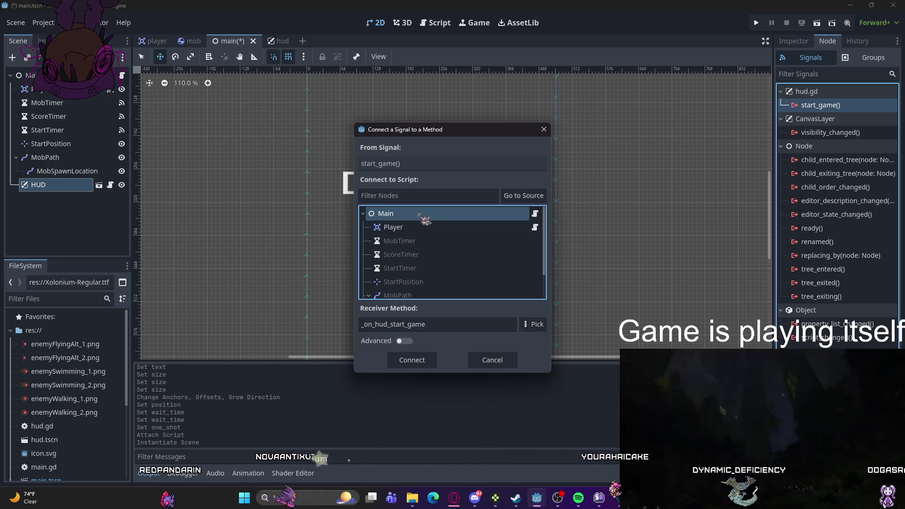
{"action": "scroll", "coordinate": [472, 265], "scroll_direction": "down", "scroll_amount": 3}
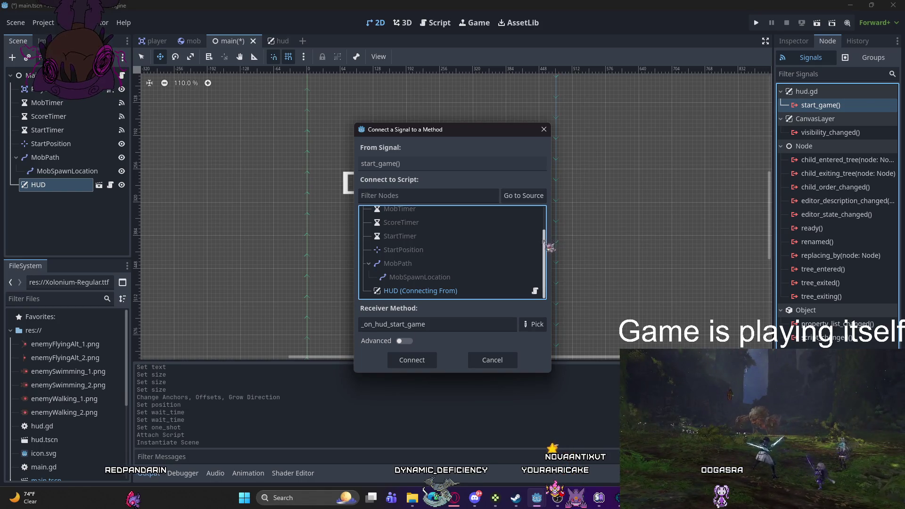
{"action": "left_click", "coordinate": [534, 330]}
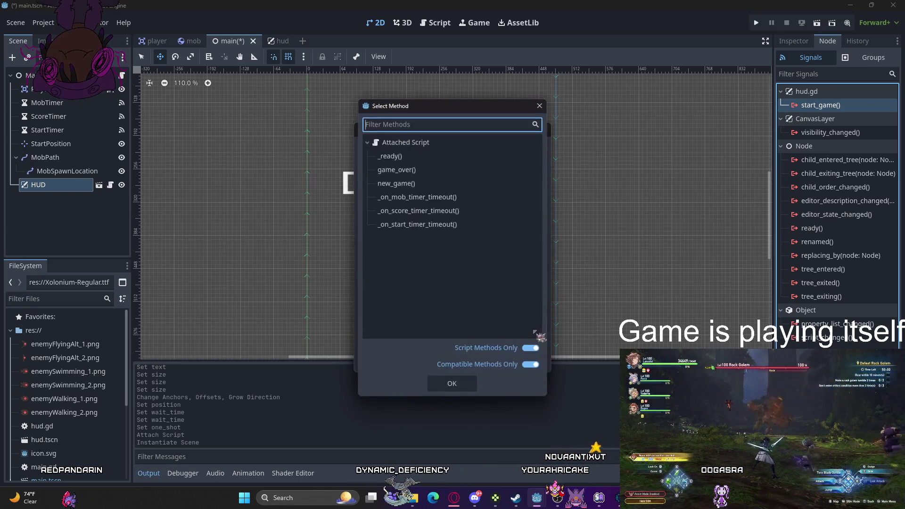
{"action": "left_click", "coordinate": [417, 184]}
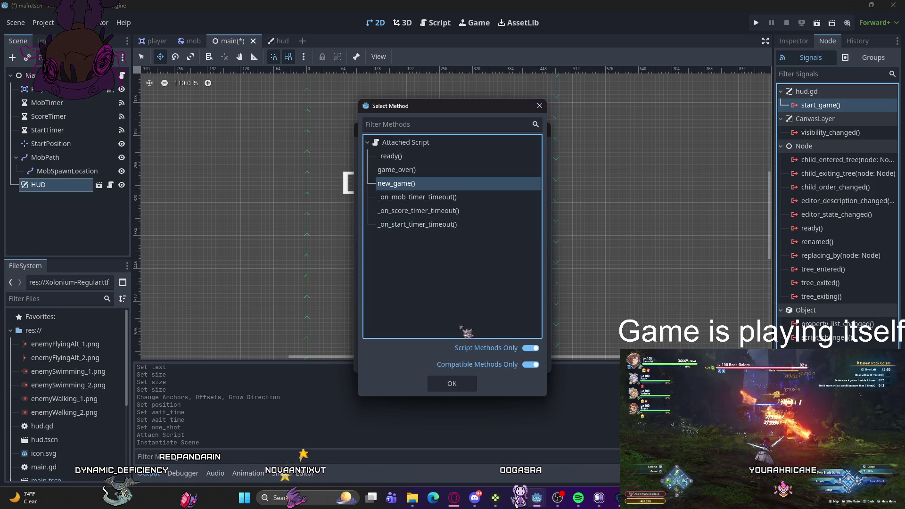
{"action": "left_click", "coordinate": [470, 382]}
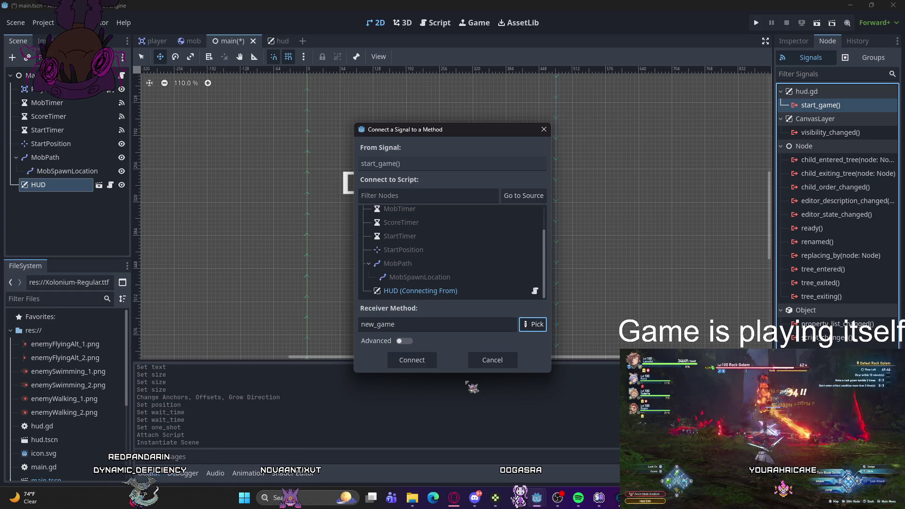
{"action": "left_click", "coordinate": [429, 360]}
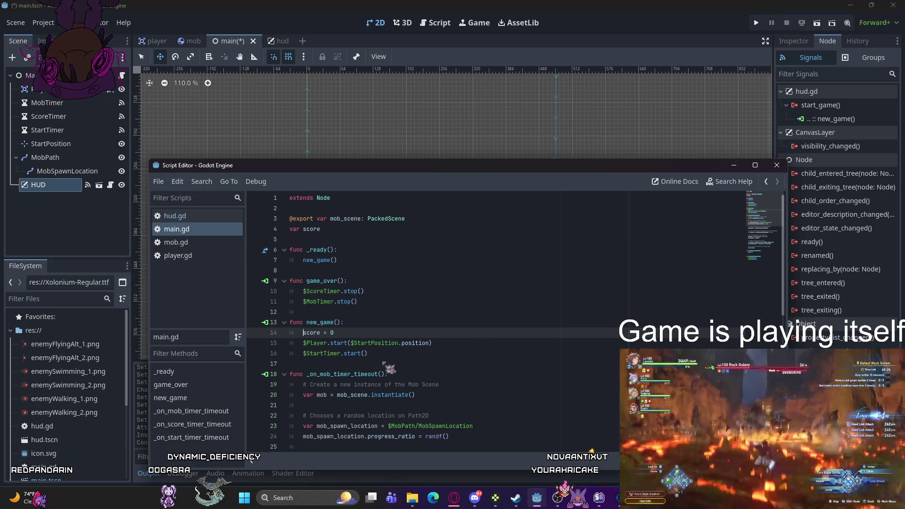
Step: Add $HUD.update_score(score) at the end of new_game in main.gd
{"action": "left_click", "coordinate": [373, 354]}
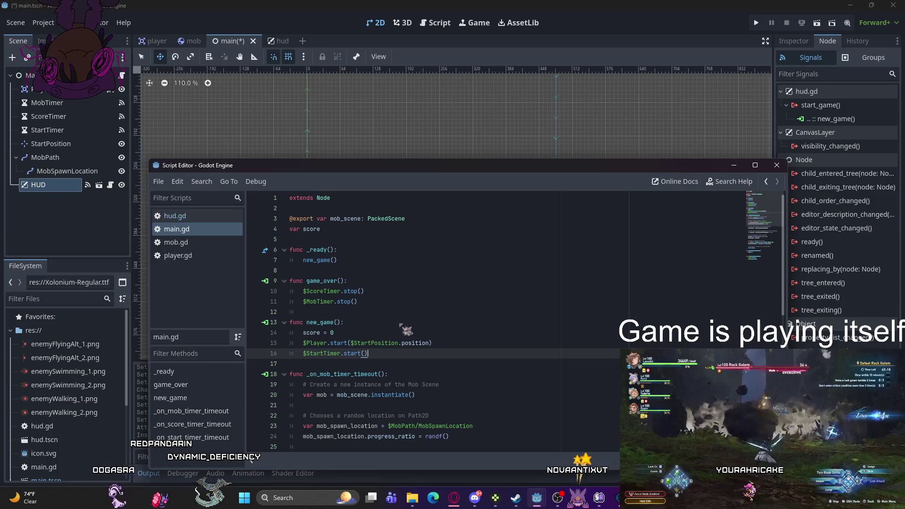
{"action": "key", "text": "Return"}
{"action": "key", "text": "Return"}
{"action": "type", "text": "$HU"}
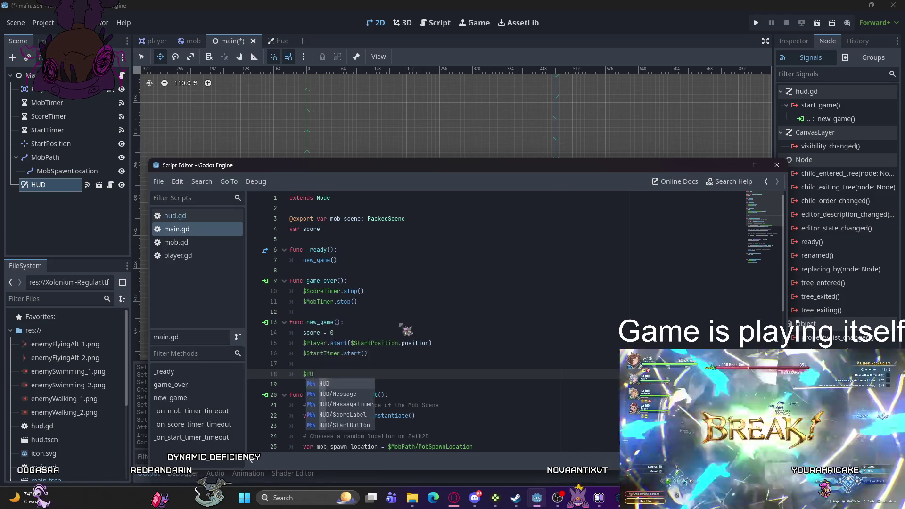
{"action": "type", "text": "D"}
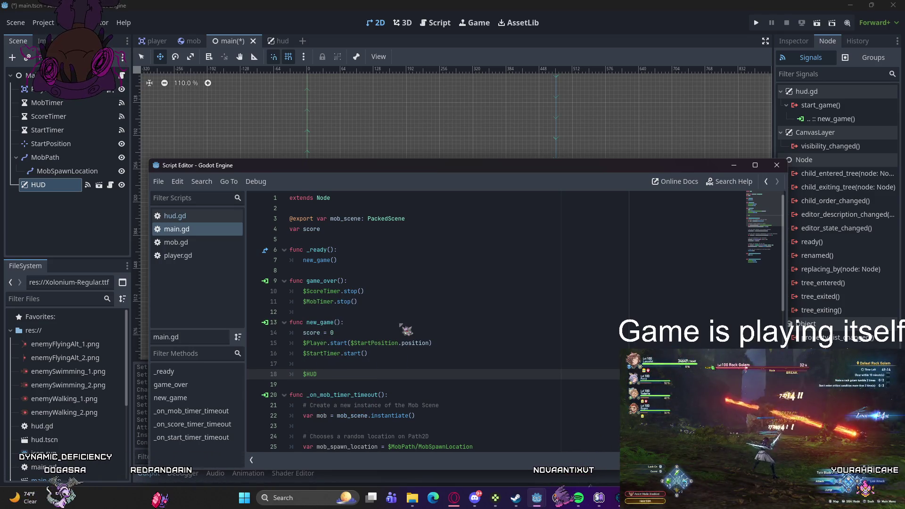
{"action": "type", "text": ".update"}
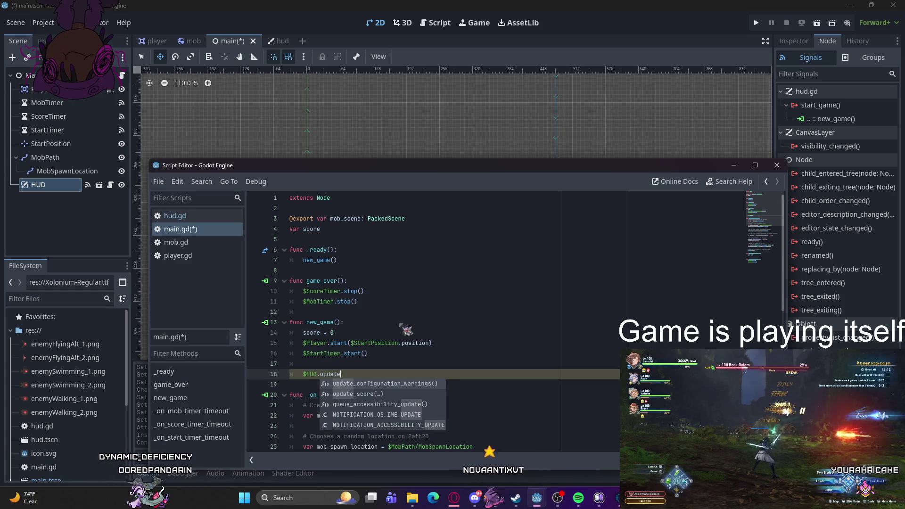
{"action": "key", "text": "Down"}
{"action": "key", "text": "Return"}
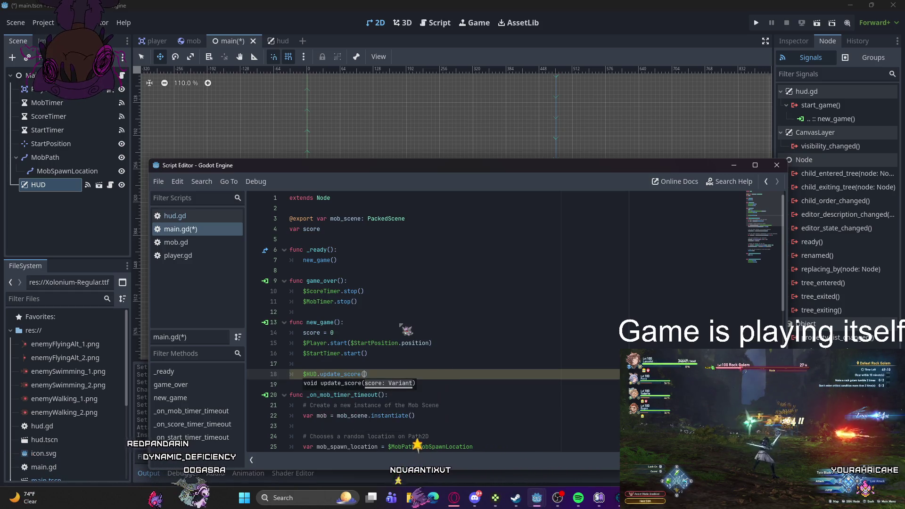
{"action": "type", "text": "e)"}
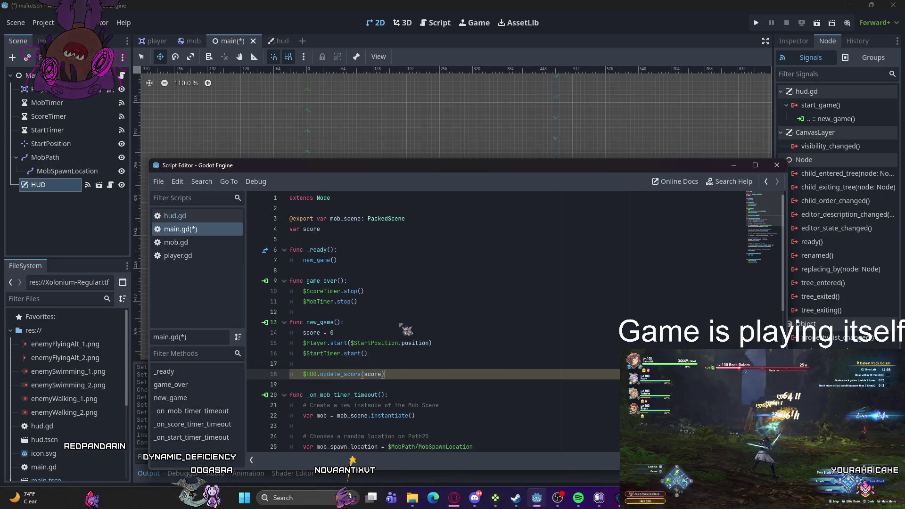
{"action": "key", "text": "Return"}
Step: Add $HUD.show_message("Get Ready") on the next line of new_game
{"action": "type", "text": "$Hud"}
{"action": "key", "text": "BackSpace"}
{"action": "key", "text": "BackSpace"}
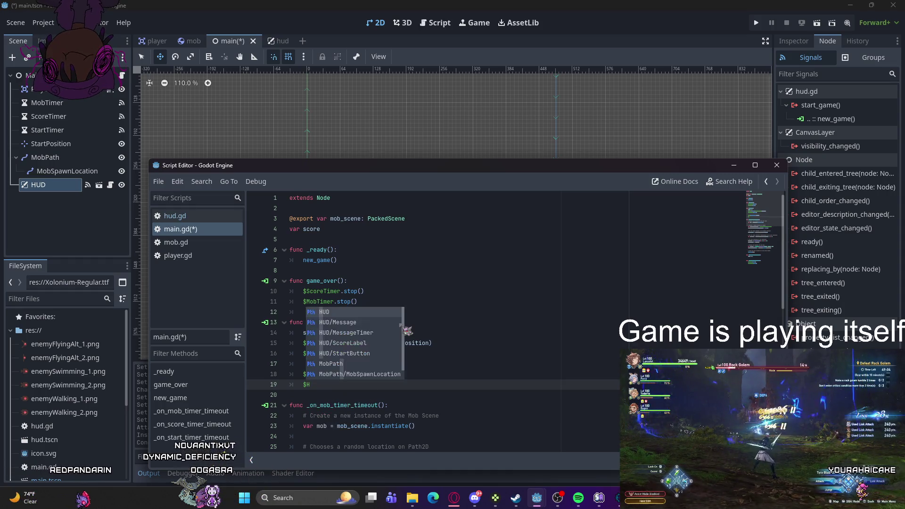
{"action": "key", "text": "Return"}
{"action": "type", "text": "show"}
{"action": "key", "text": "Down"}
{"action": "key", "text": "Down"}
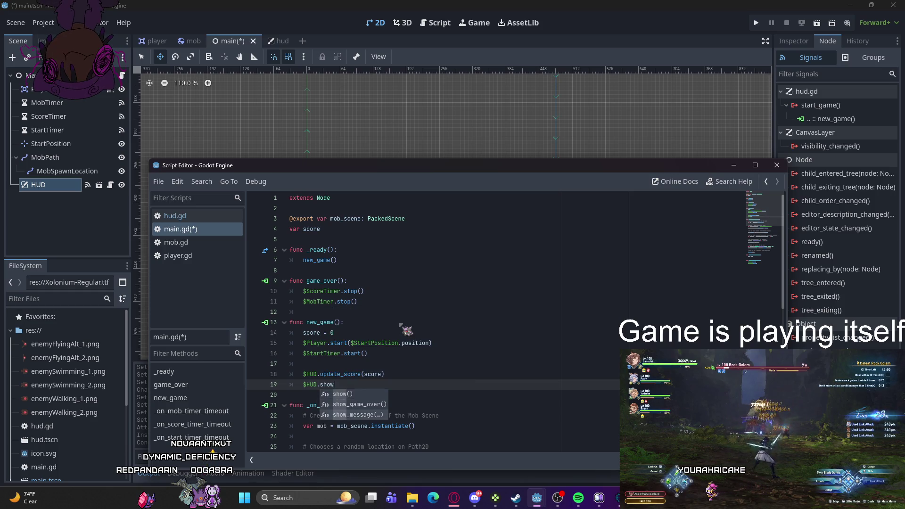
{"action": "key", "text": "Return"}
{"action": "type", "text": "\"Get "}
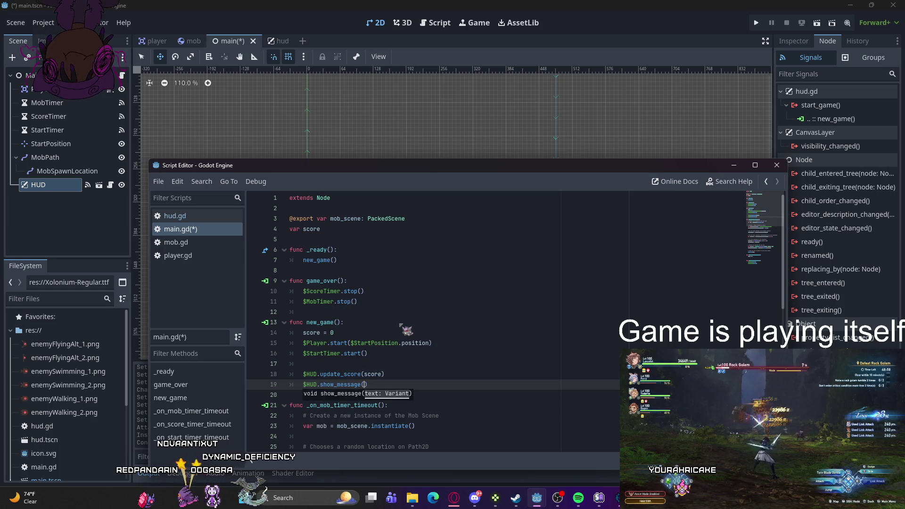
{"action": "type", "text": "Ready"}
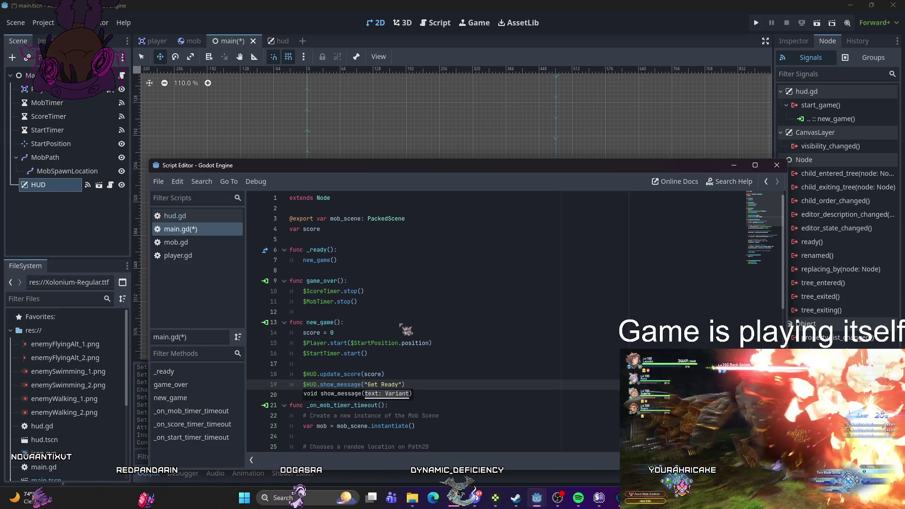
{"action": "key", "text": "End"}
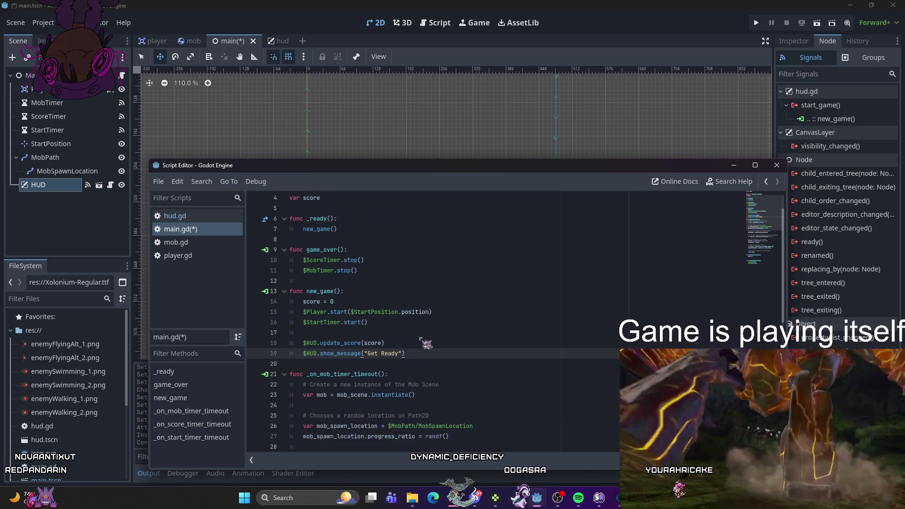
{"action": "left_click", "coordinate": [352, 305]}
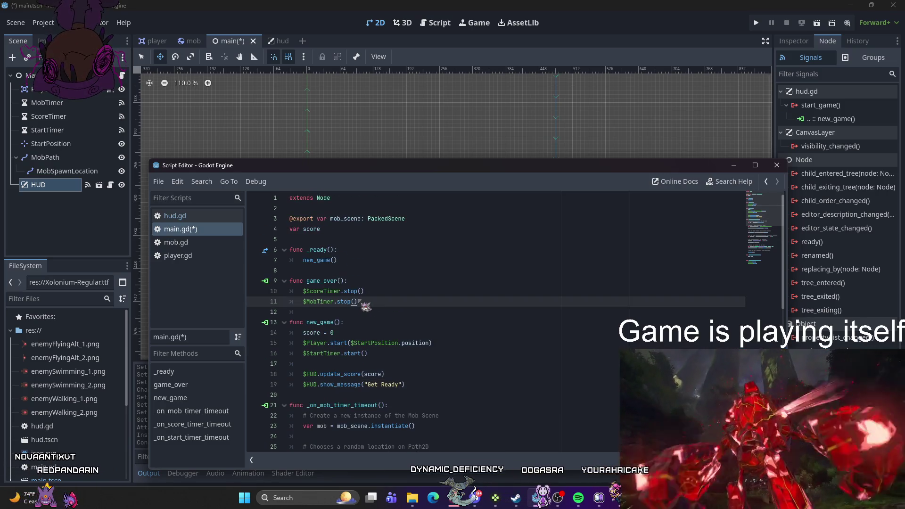
Step: Add a $HUD.show_game_over() call inside game_over
{"action": "key", "text": "Return"}
{"action": "key", "text": "Return"}
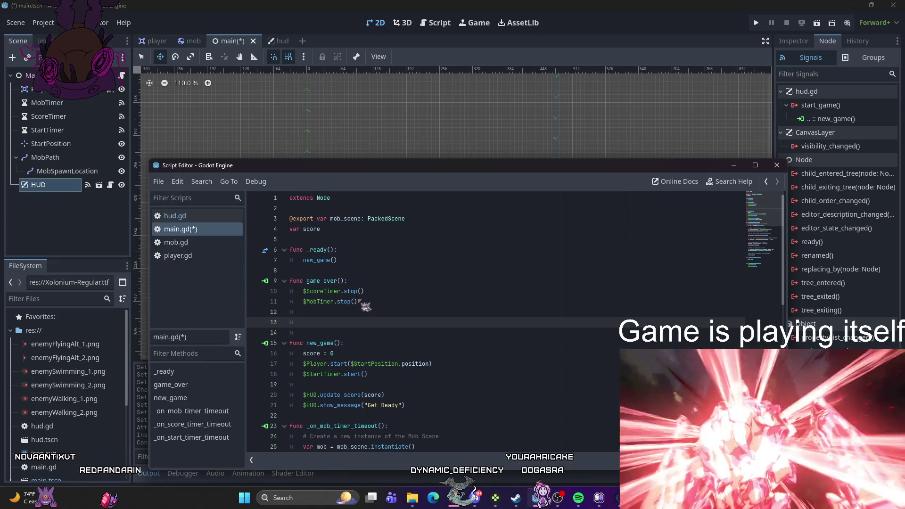
{"action": "type", "text": "$HUD"}
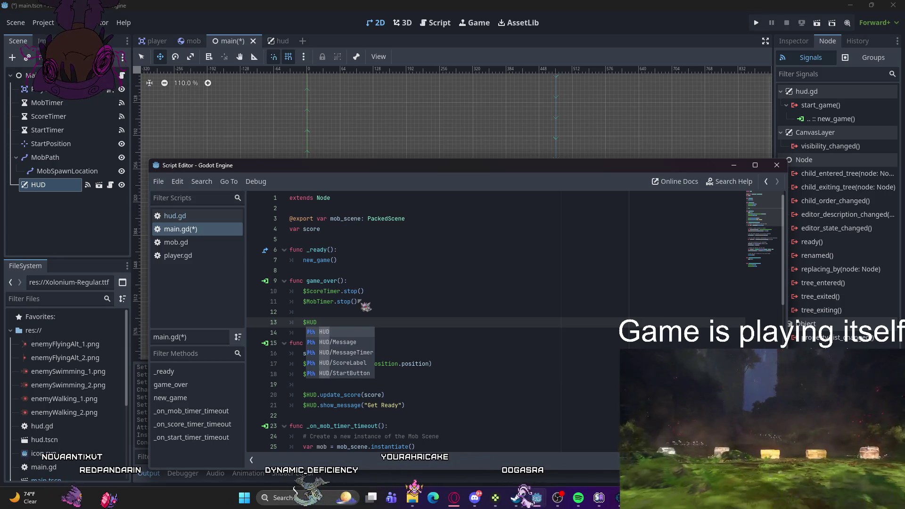
{"action": "type", "text": ".show"}
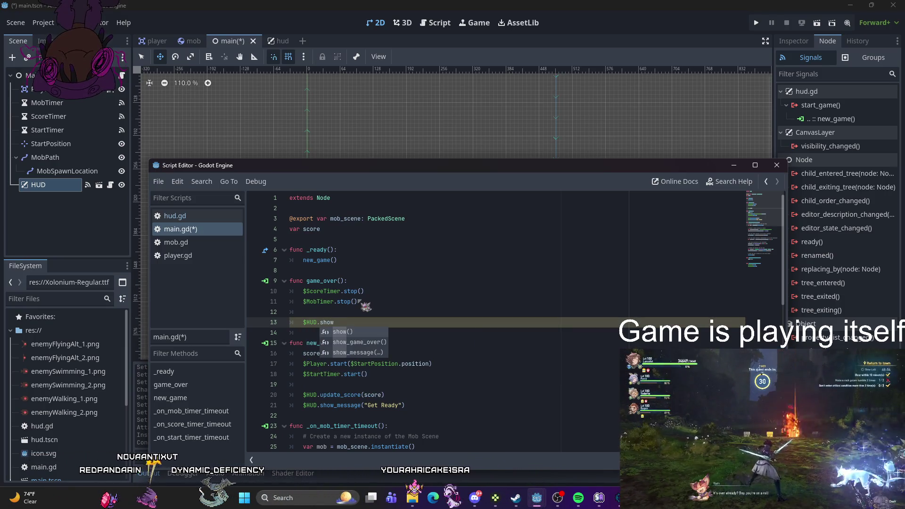
{"action": "key", "text": "Down"}
{"action": "key", "text": "Return"}
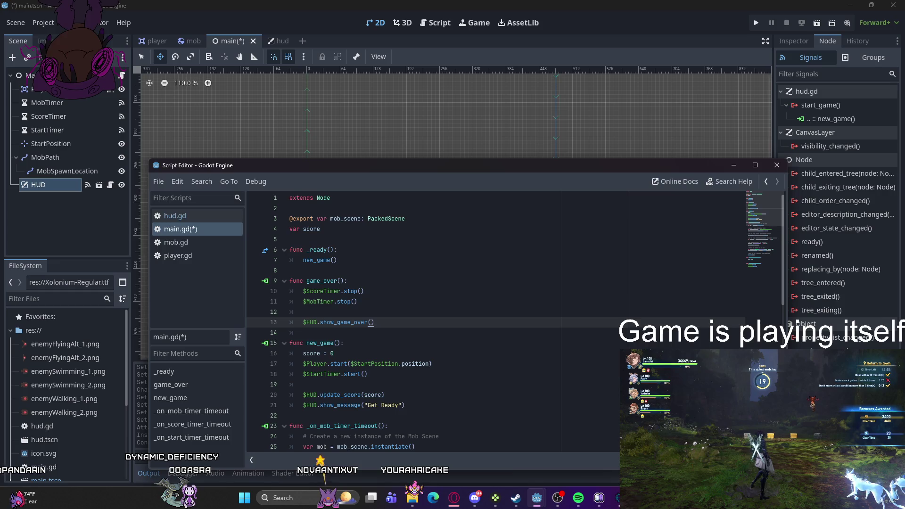
Step: Paste $HUD.update_score(score) after add_child(mob) and save main.gd
{"action": "key", "text": "alt+Tab"}
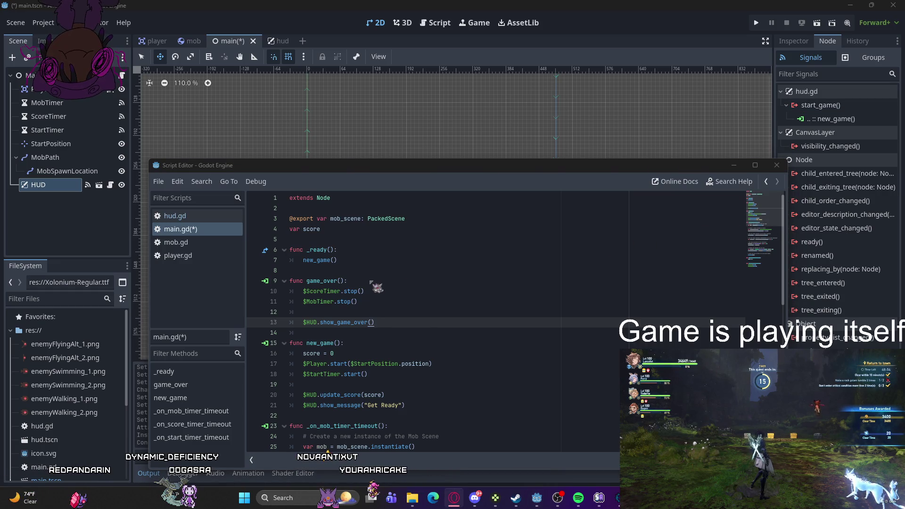
{"action": "scroll", "coordinate": [378, 288], "scroll_direction": "down", "scroll_amount": 3}
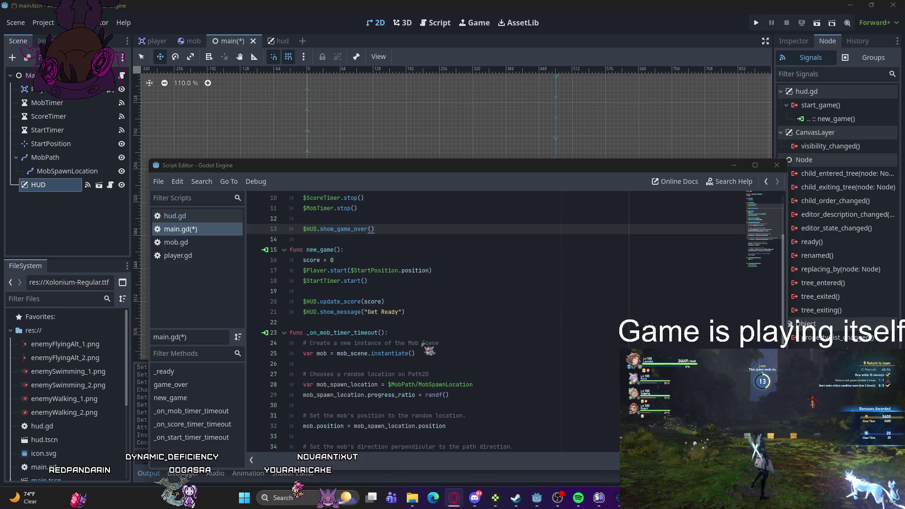
{"action": "scroll", "coordinate": [423, 349], "scroll_direction": "down", "scroll_amount": 7}
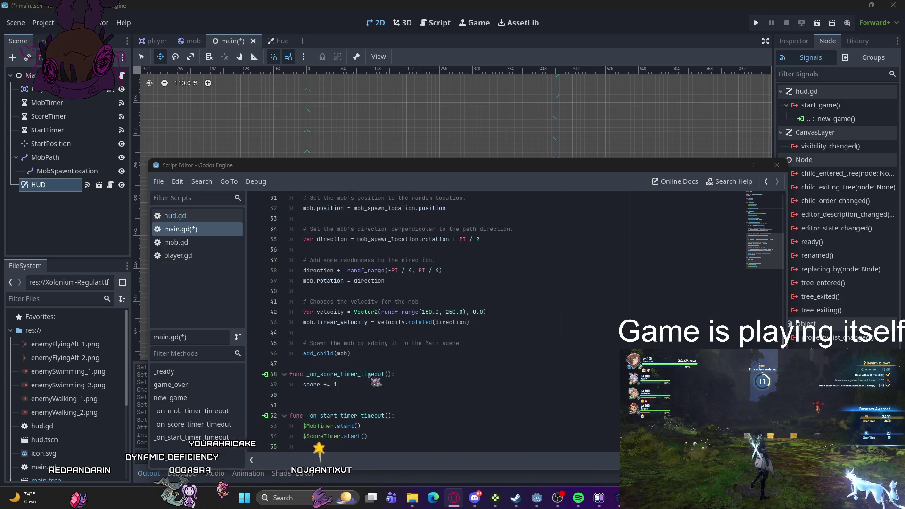
{"action": "left_click", "coordinate": [357, 355]}
{"action": "key", "text": "Return"}
{"action": "key", "text": "Return"}
{"action": "type", "text": "$HUD.update_score(score)"}
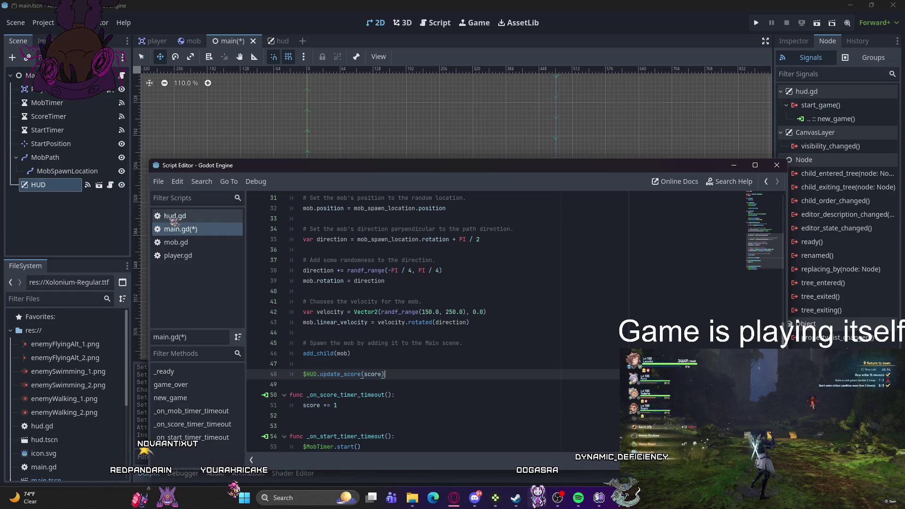
{"action": "key", "text": "ctrl+s"}
{"action": "scroll", "coordinate": [425, 320], "scroll_direction": "up", "scroll_amount": 10}
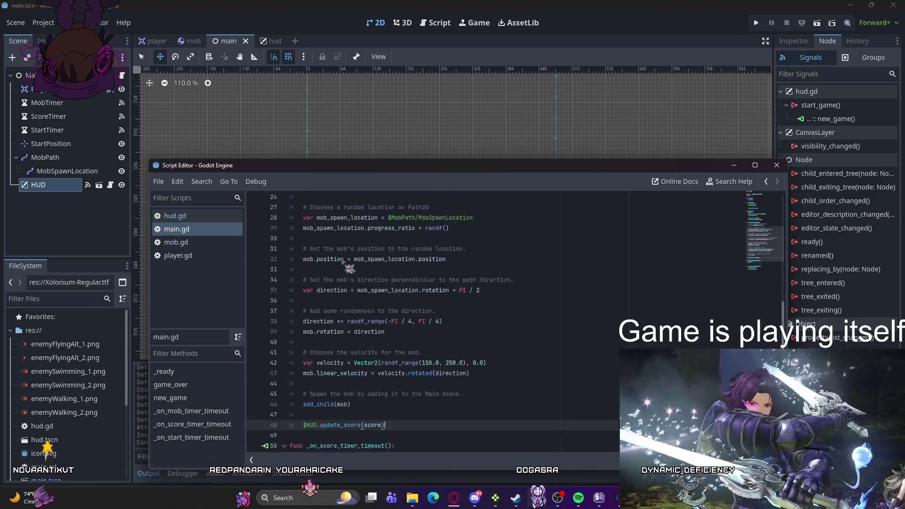
{"action": "left_click", "coordinate": [283, 141]}
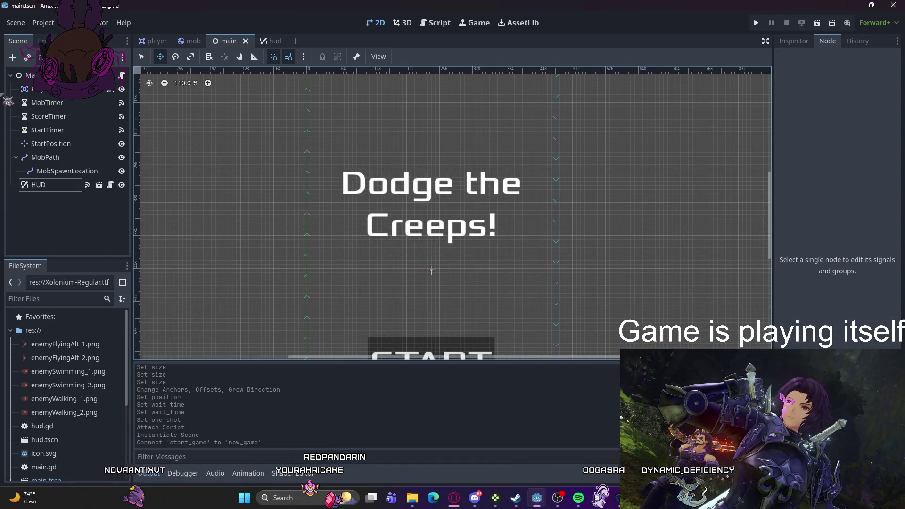
Step: Dismiss the Create New Node dialog without adding a node, show the Inspector, and switch to the mob scene
{"action": "key", "text": "ctrl+a"}
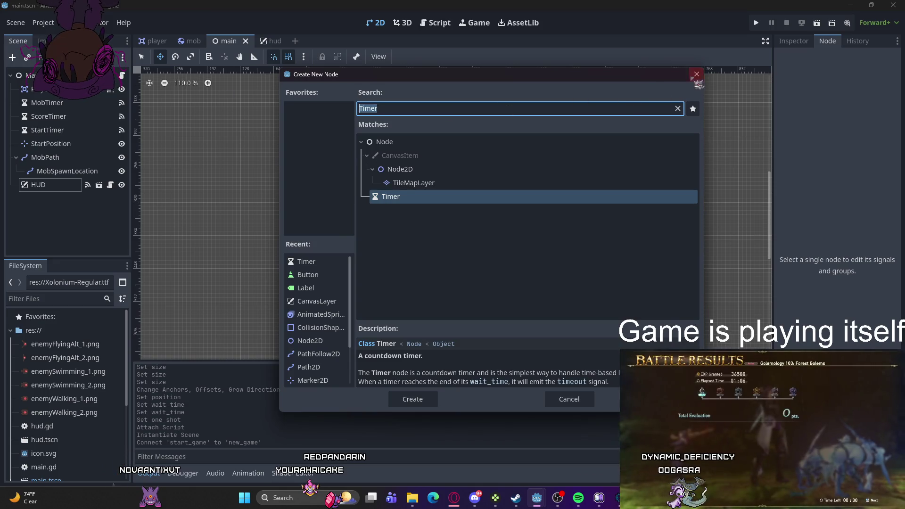
{"action": "left_click", "coordinate": [697, 75]}
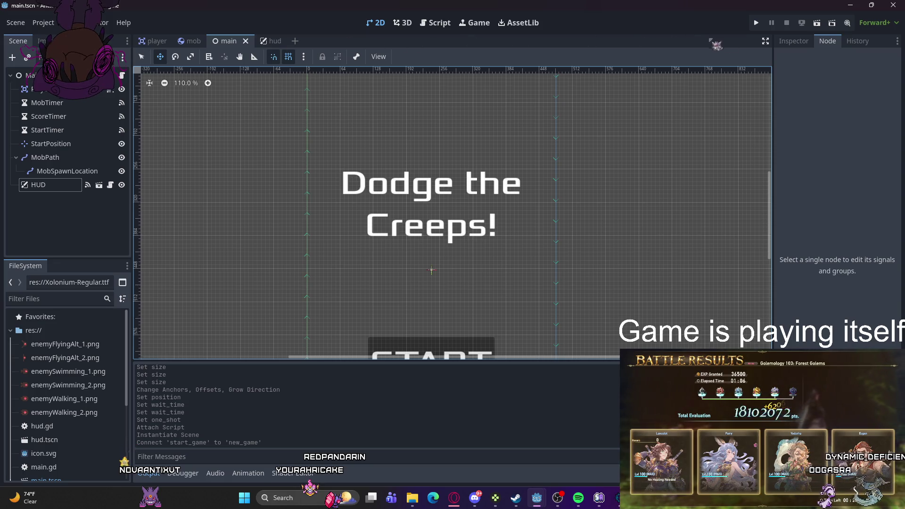
{"action": "left_click", "coordinate": [802, 42]}
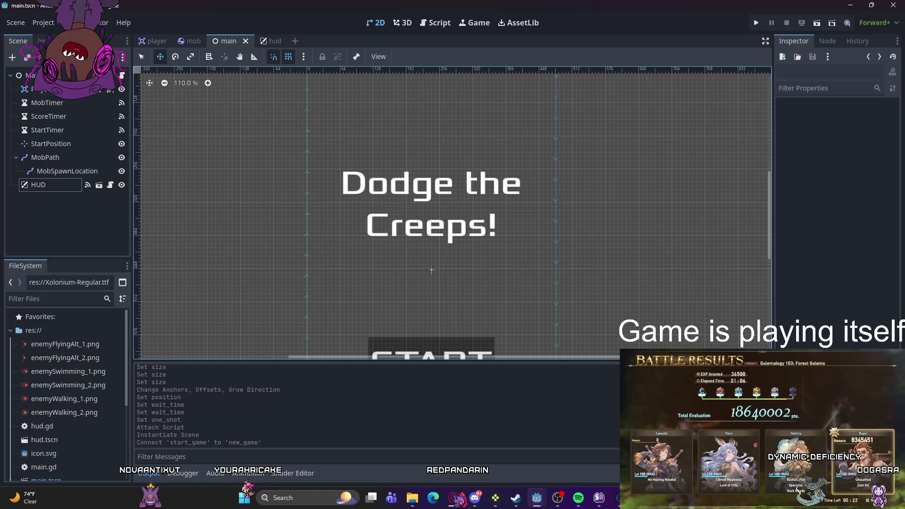
{"action": "left_click", "coordinate": [190, 41]}
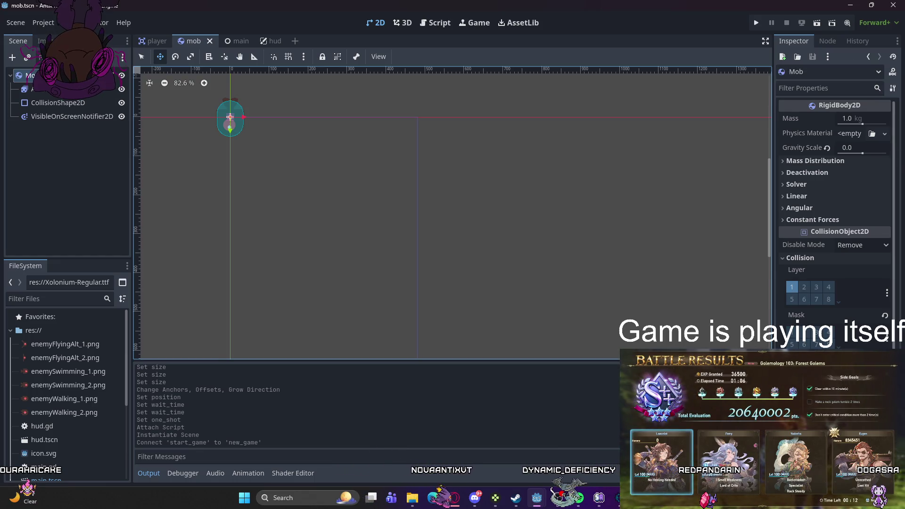
Step: In the Node dock's Groups list, create the scene group 'mobs' containing the Mob root node
{"action": "left_click", "coordinate": [828, 42]}
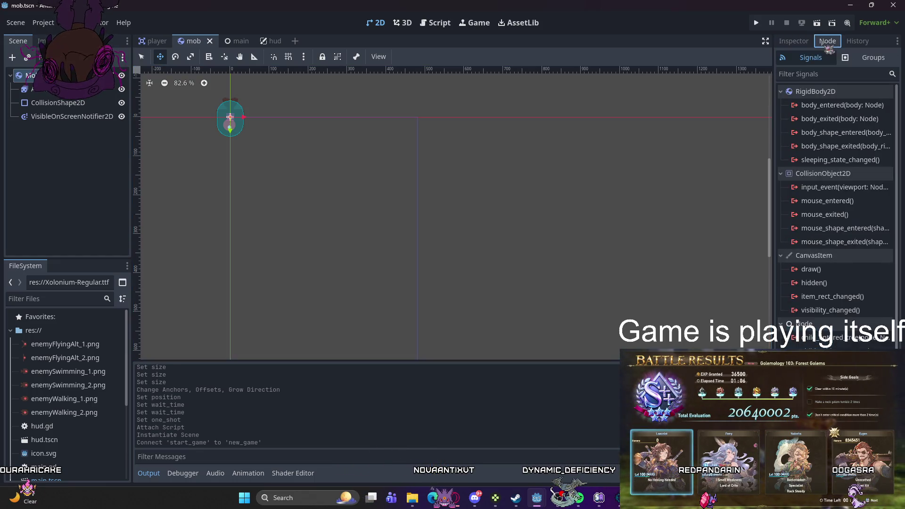
{"action": "left_click", "coordinate": [862, 60]}
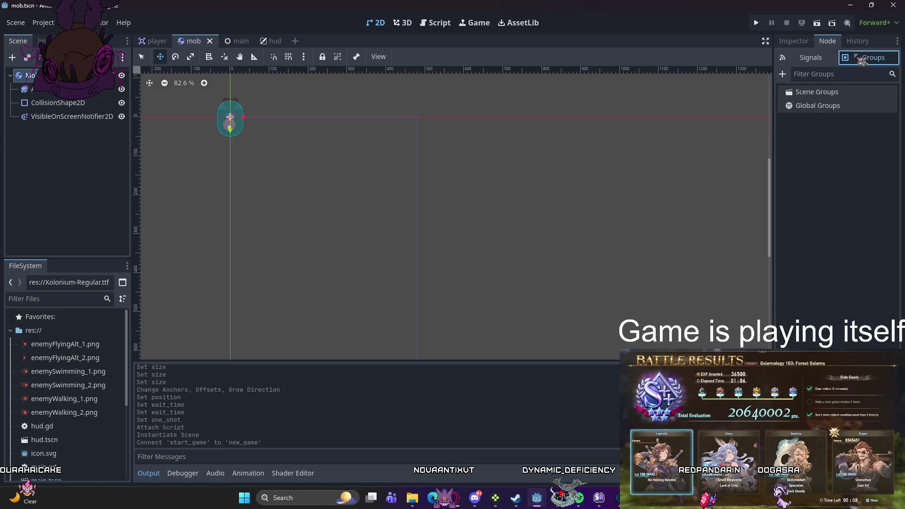
{"action": "left_click", "coordinate": [783, 74]}
{"action": "type", "text": "mobs"}
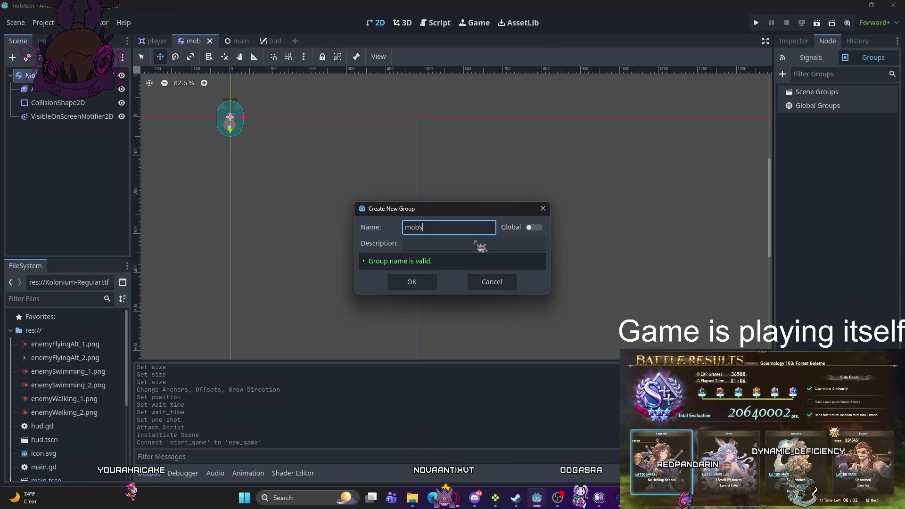
{"action": "left_click", "coordinate": [419, 282]}
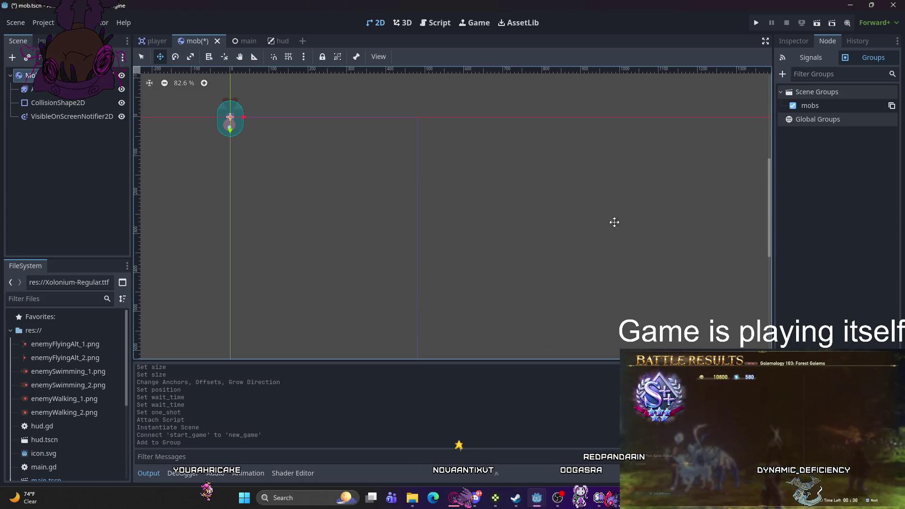
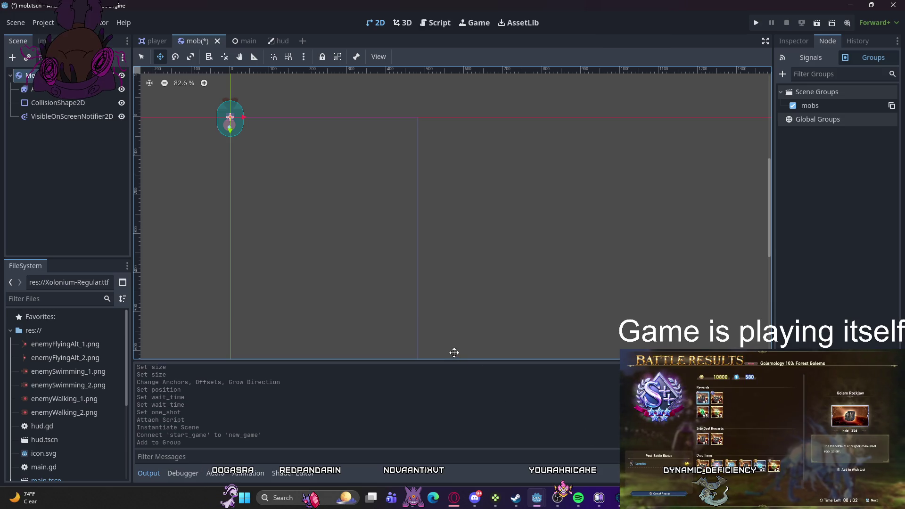
Step: Save the mob scene and place the caret at the end of new_game's Get Ready line
{"action": "key", "text": "ctrl+s"}
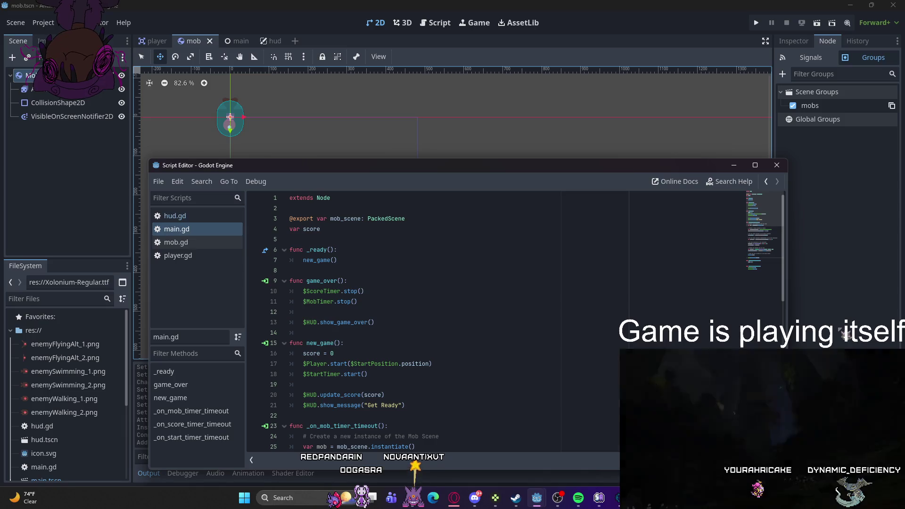
{"action": "scroll", "coordinate": [446, 338], "scroll_direction": "down", "scroll_amount": 2}
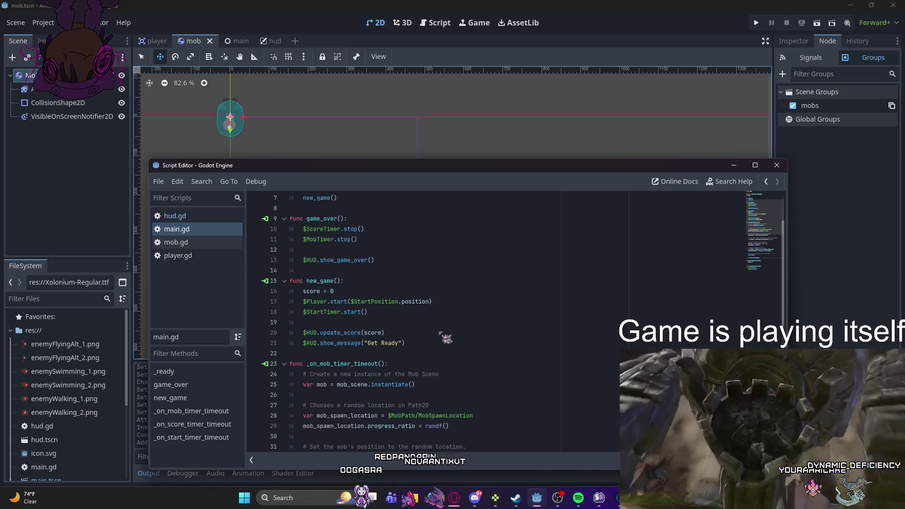
{"action": "scroll", "coordinate": [446, 338], "scroll_direction": "up", "scroll_amount": 1}
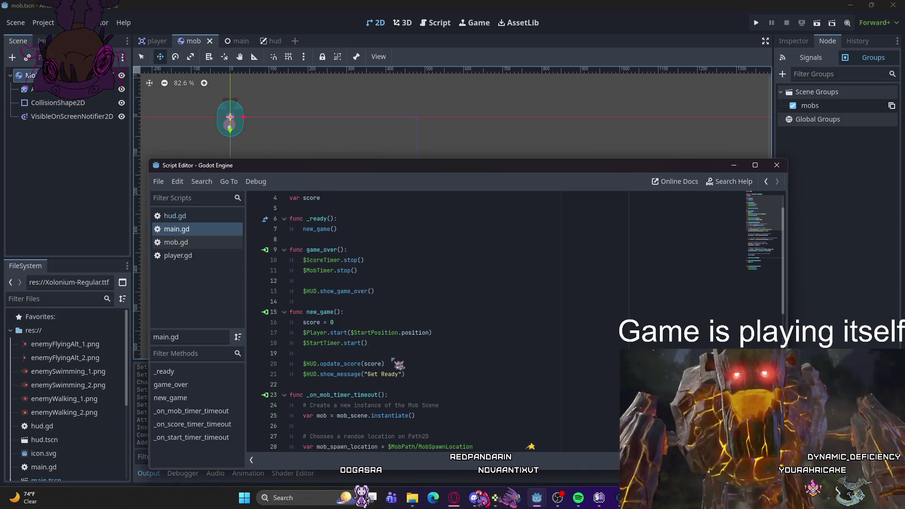
{"action": "left_click", "coordinate": [374, 344]}
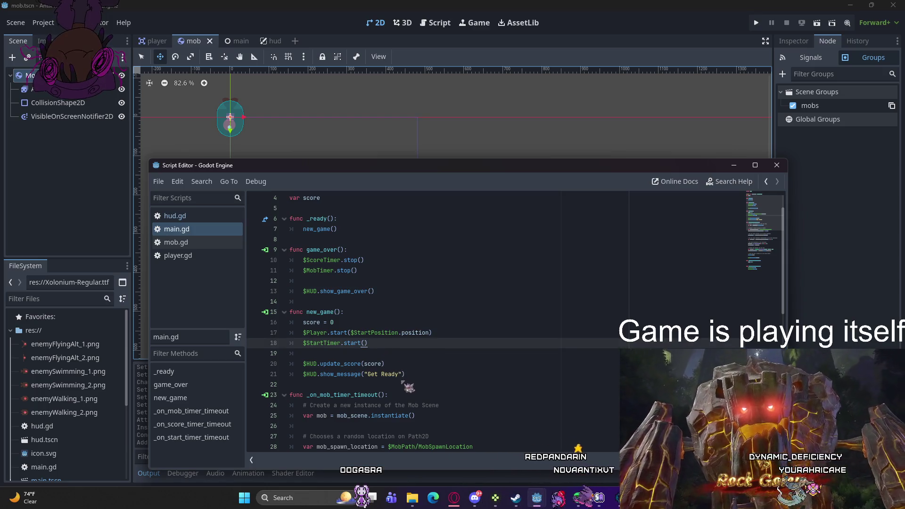
{"action": "left_click", "coordinate": [412, 375]}
Step: Add get_tree().call_group("mobs", "queue_free") at the end of new_game(), then run the game
{"action": "key", "text": "Return"}
{"action": "key", "text": "Return"}
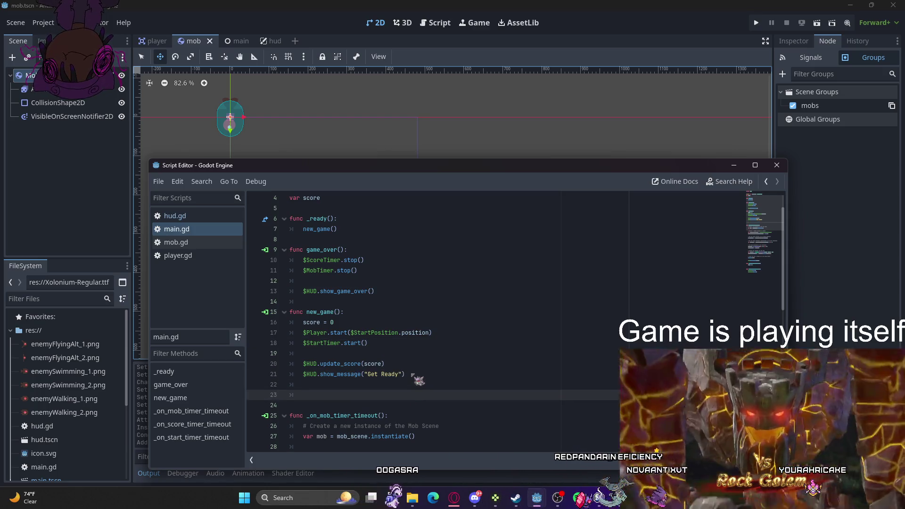
{"action": "type", "text": "get_tree"}
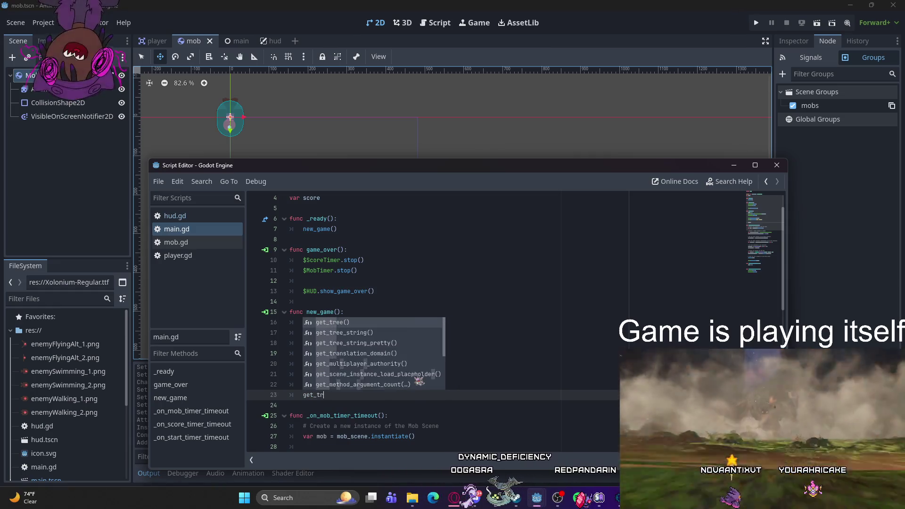
{"action": "key", "text": "Return"}
{"action": "type", "text": "call"}
{"action": "key", "text": "Return"}
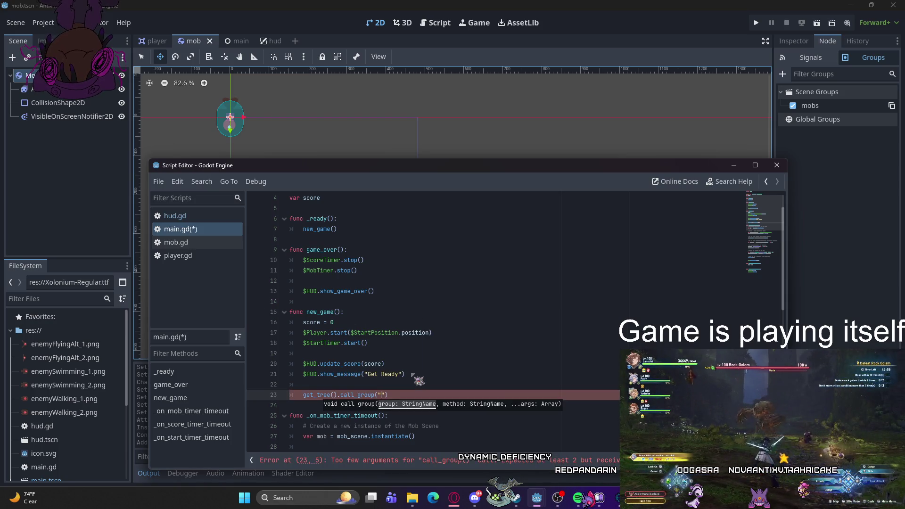
{"action": "type", "text": "mobs\", \"queue_free"}
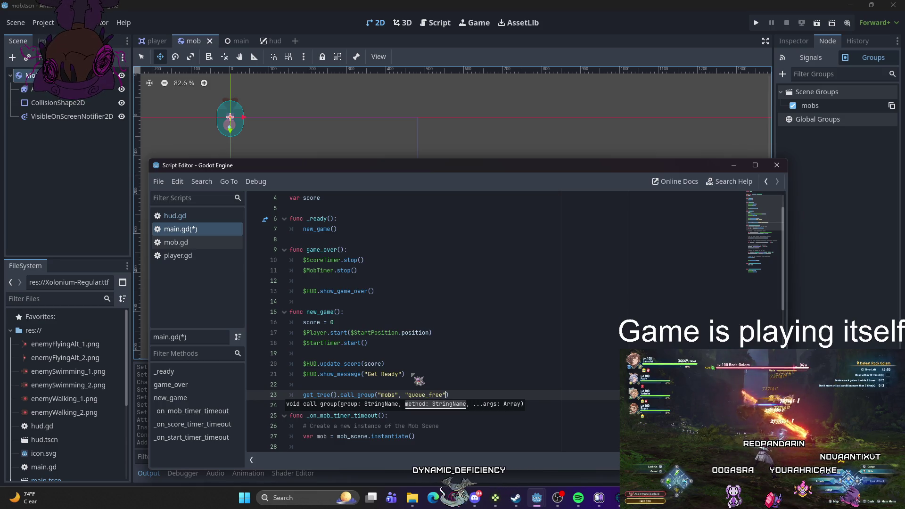
{"action": "left_click", "coordinate": [453, 387]}
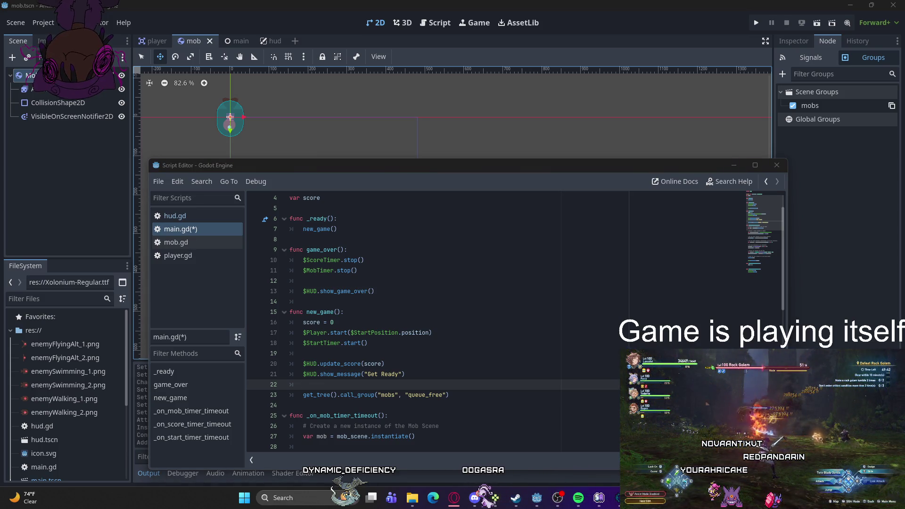
{"action": "left_click", "coordinate": [442, 337]}
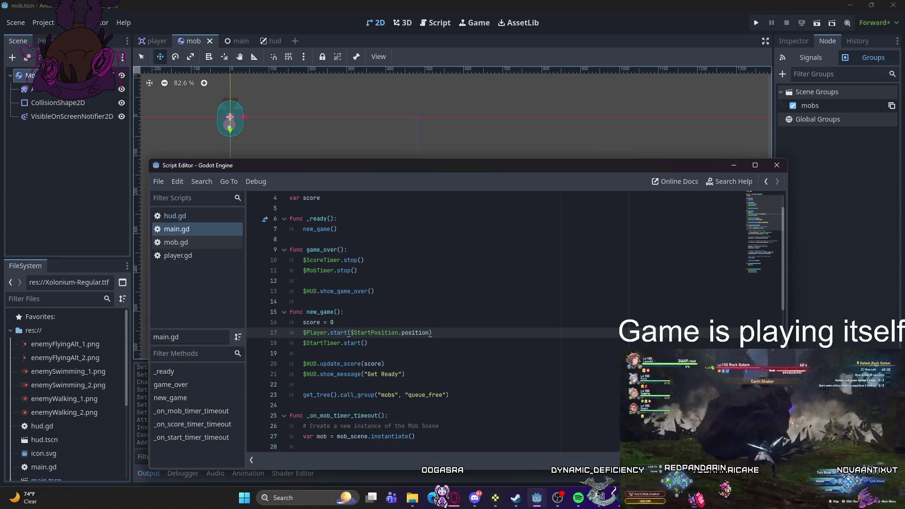
{"action": "key", "text": "F5"}
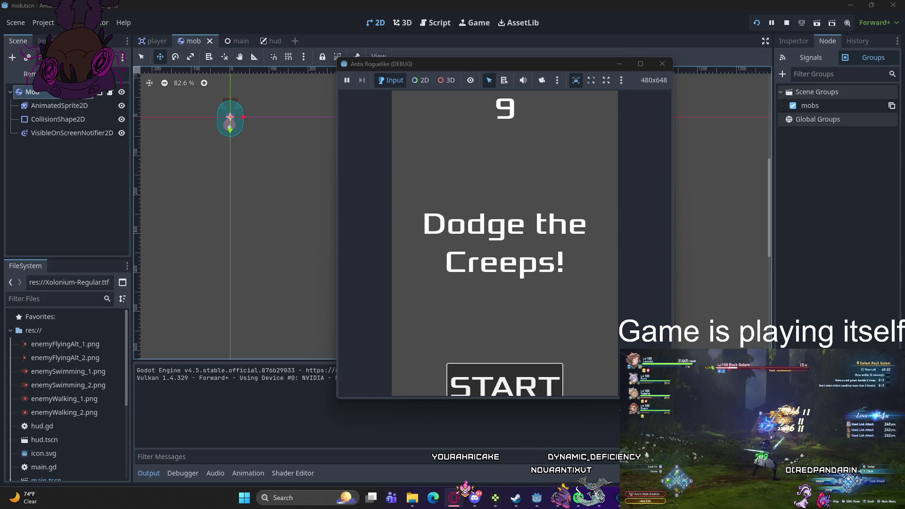
Step: Close the running game window to end the test
{"action": "left_click", "coordinate": [669, 65]}
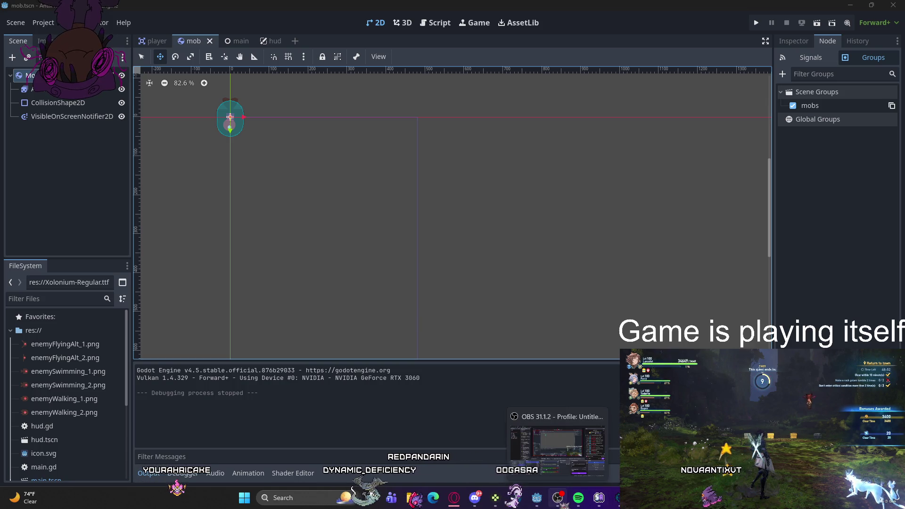
Step: Run the game again from the script editor, close it, and return to main.gd
{"action": "mouse_move", "coordinate": [538, 498]}
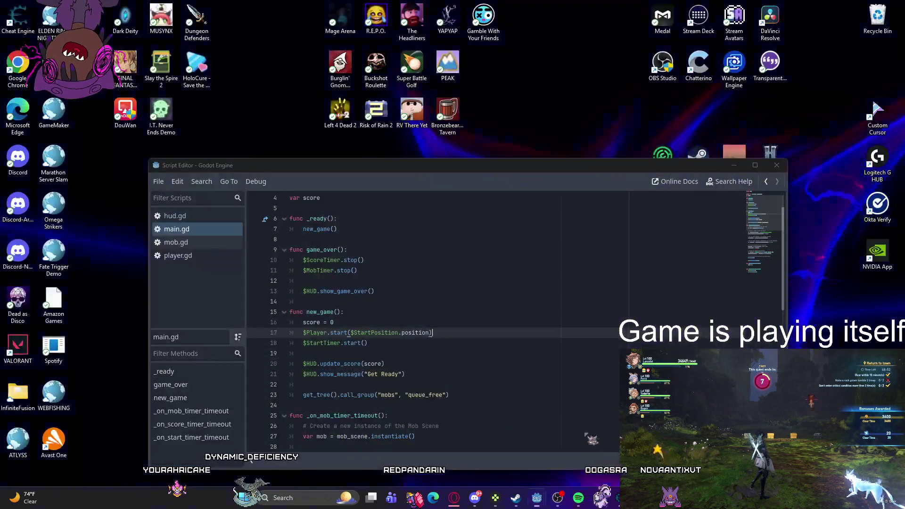
{"action": "left_click", "coordinate": [580, 450]}
{"action": "key", "text": "F5"}
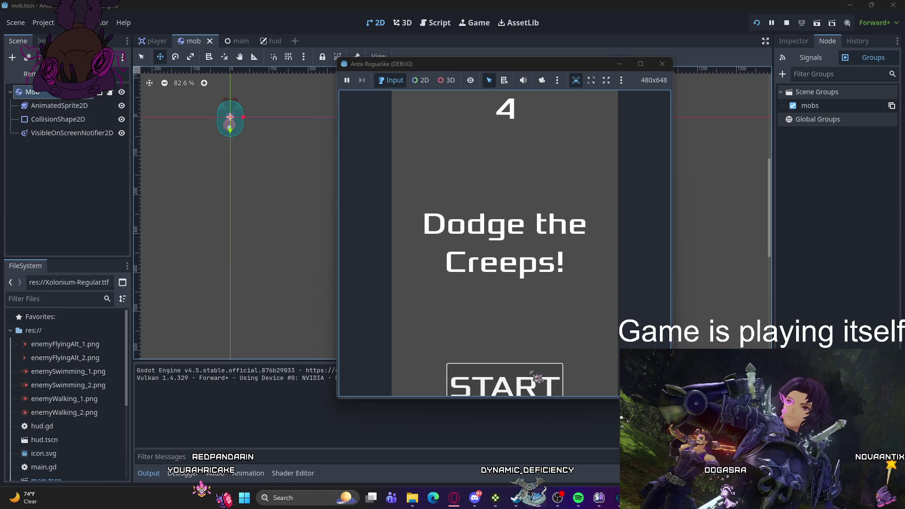
{"action": "left_click", "coordinate": [663, 64]}
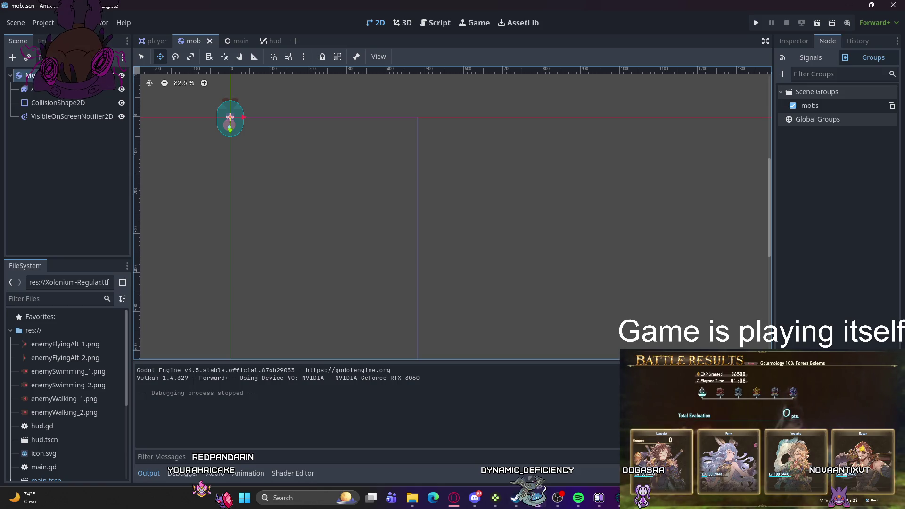
{"action": "mouse_move", "coordinate": [558, 498]}
{"action": "left_click", "coordinate": [507, 448]}
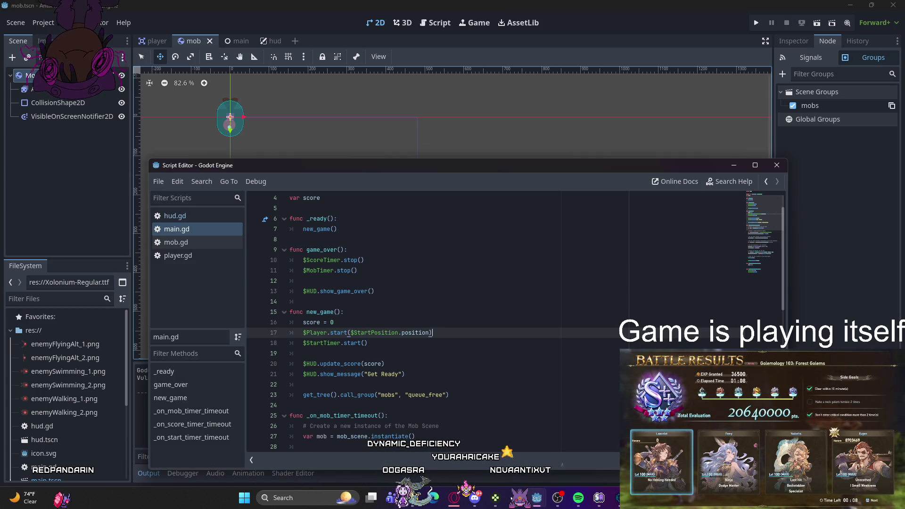
Step: Scroll through main.gd to review its code
{"action": "mouse_move", "coordinate": [559, 501]}
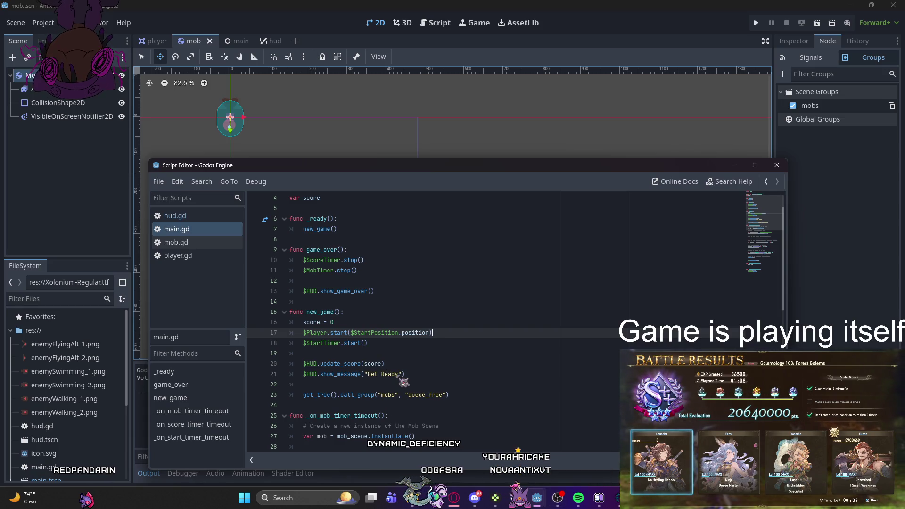
{"action": "scroll", "coordinate": [398, 374], "scroll_direction": "down", "scroll_amount": 1}
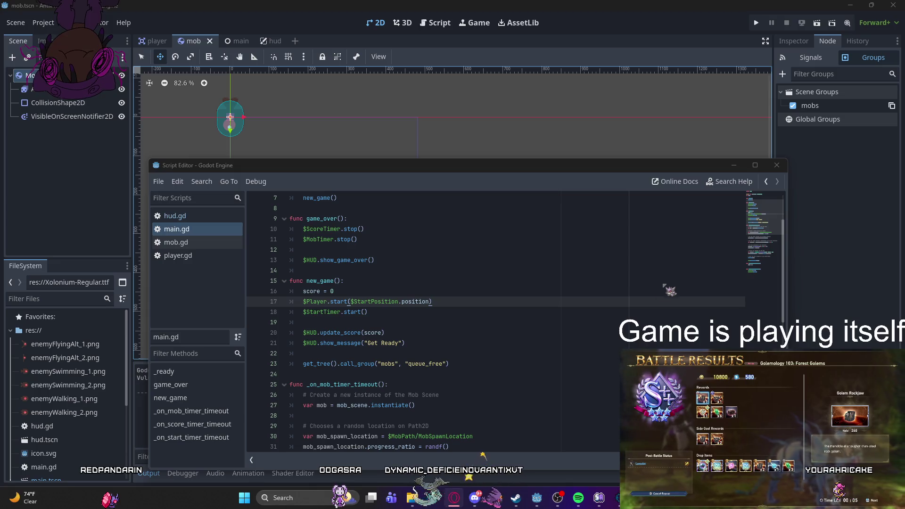
{"action": "scroll", "coordinate": [378, 354], "scroll_direction": "down", "scroll_amount": 2}
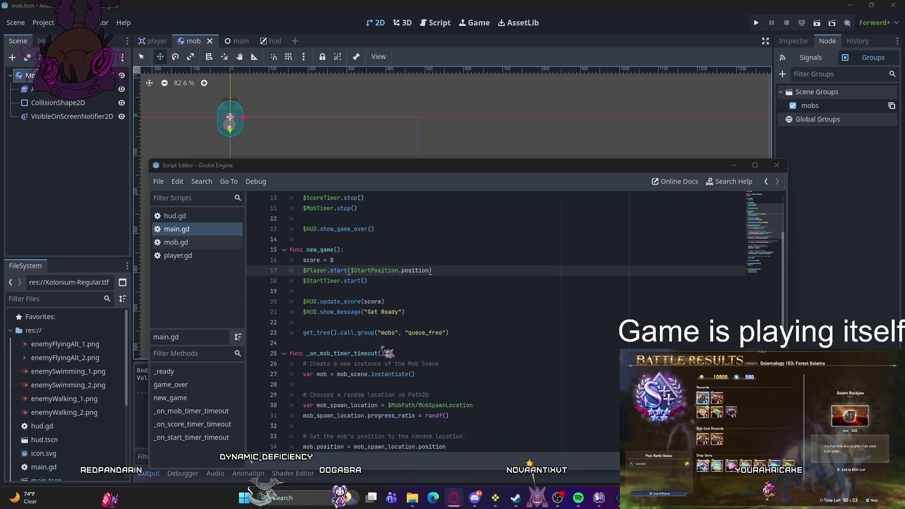
{"action": "scroll", "coordinate": [382, 346], "scroll_direction": "down", "scroll_amount": 8}
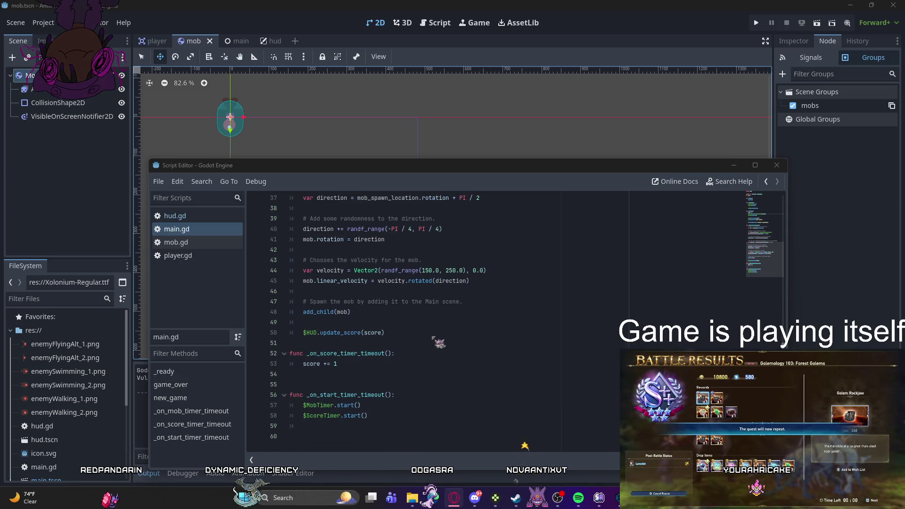
{"action": "scroll", "coordinate": [432, 337], "scroll_direction": "up", "scroll_amount": 3}
{"action": "scroll", "coordinate": [432, 338], "scroll_direction": "up", "scroll_amount": 6}
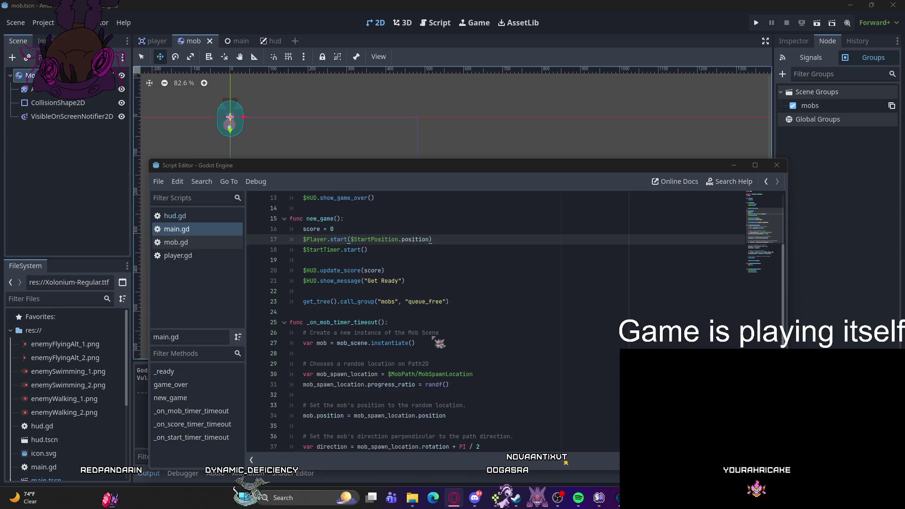
{"action": "scroll", "coordinate": [432, 337], "scroll_direction": "up", "scroll_amount": 3}
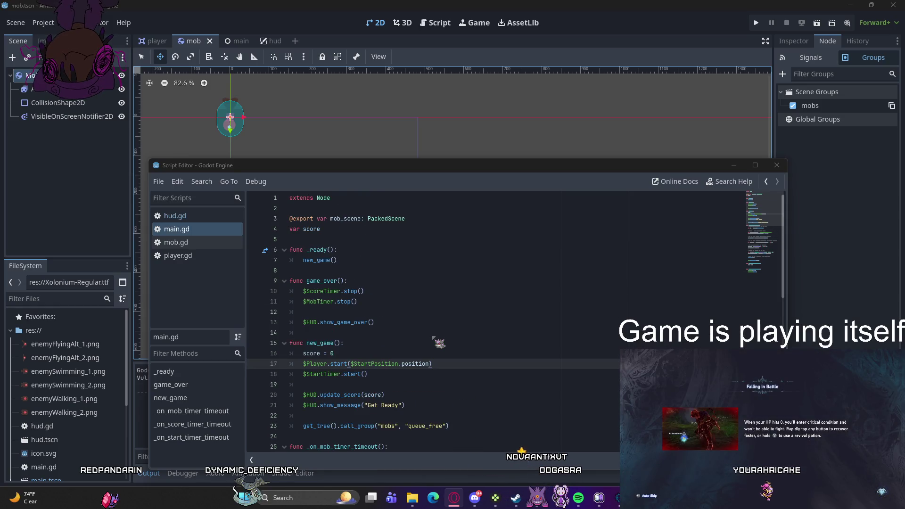
Step: Open hud.gd, add $Message.hide() to it, and return to the 2D scene view
{"action": "left_click", "coordinate": [208, 216]}
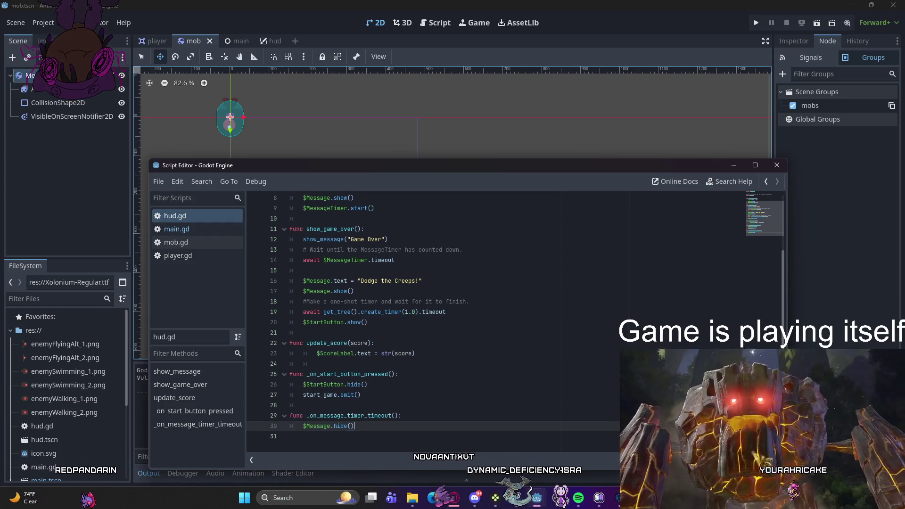
{"action": "scroll", "coordinate": [434, 321], "scroll_direction": "up", "scroll_amount": 2}
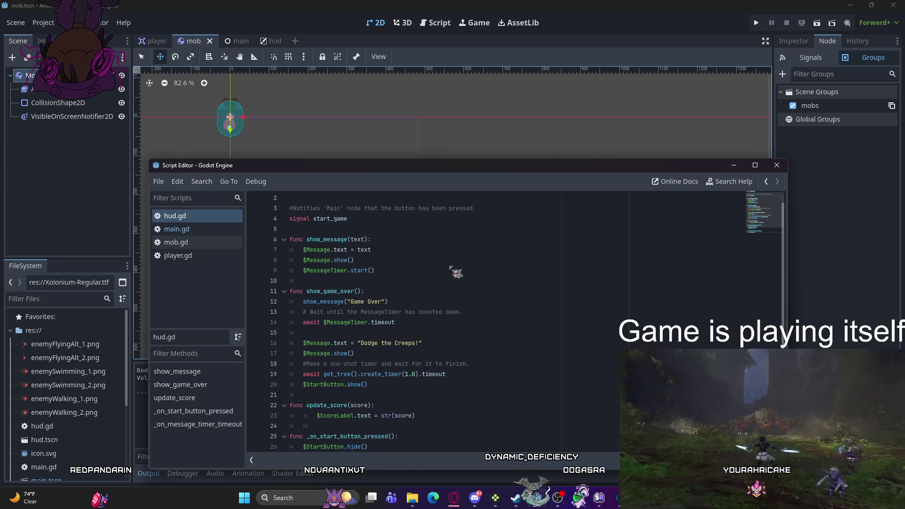
{"action": "scroll", "coordinate": [457, 273], "scroll_direction": "down", "scroll_amount": 1}
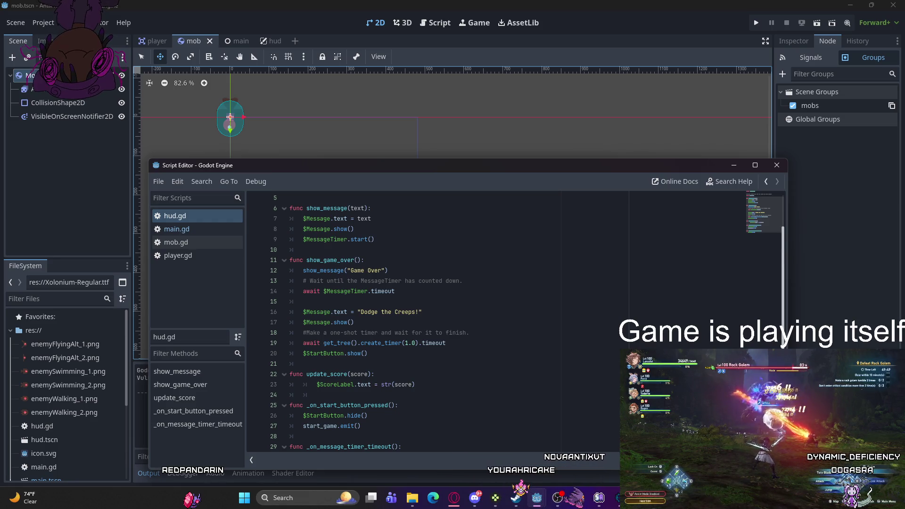
{"action": "type", "text": "$Message.hide()"}
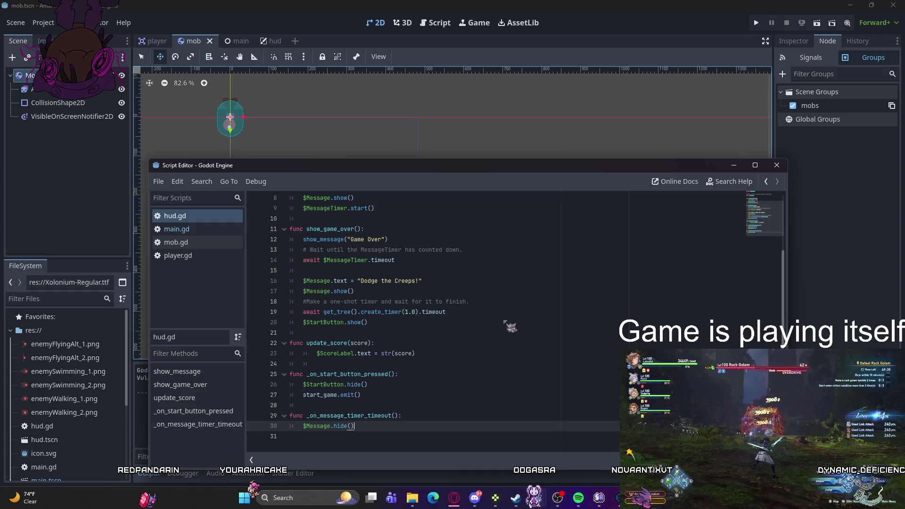
{"action": "left_click", "coordinate": [96, 177]}
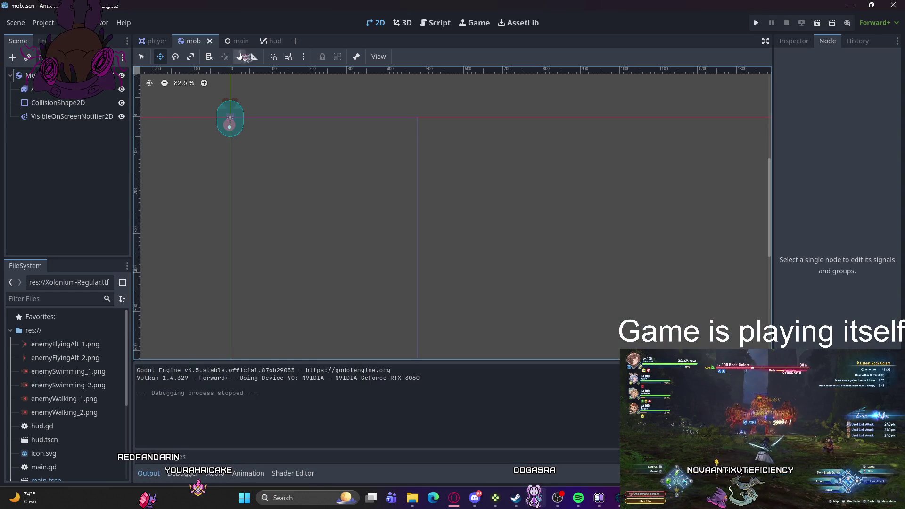
Step: Switch to the hud scene and inspect its nodes, including ScoreLabel's font settings
{"action": "left_click", "coordinate": [264, 42]}
{"action": "left_click", "coordinate": [80, 134]}
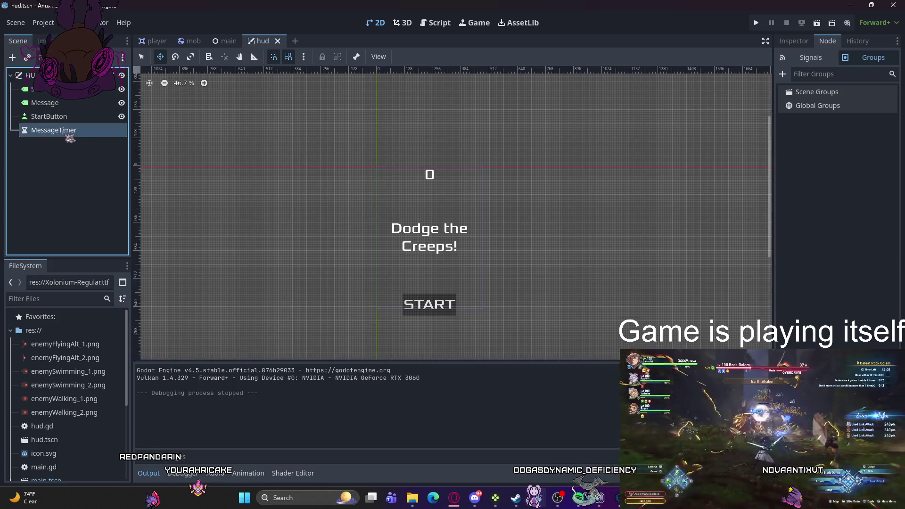
{"action": "left_click", "coordinate": [162, 129]}
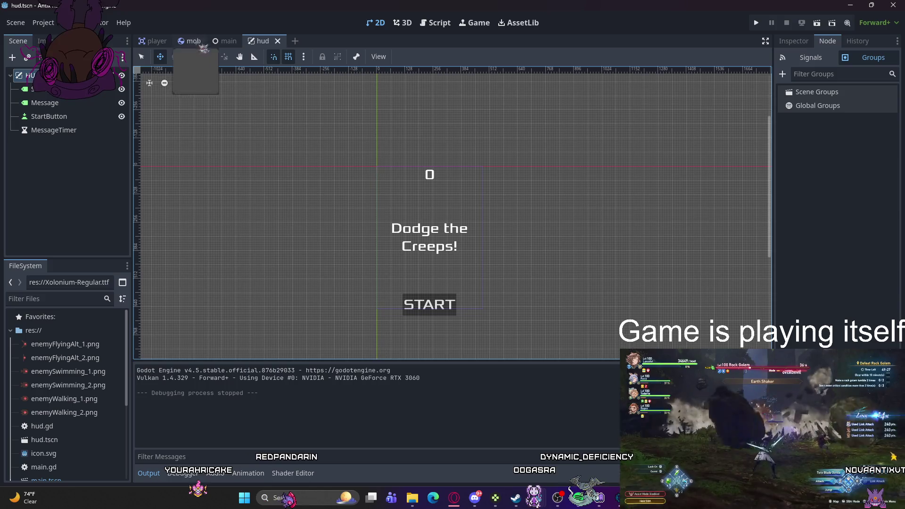
{"action": "left_click", "coordinate": [227, 41]}
{"action": "left_click", "coordinate": [271, 41]}
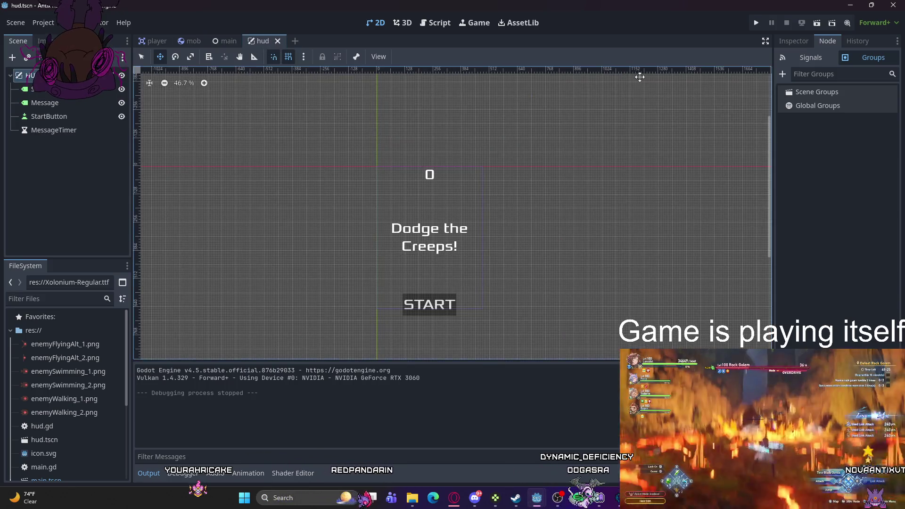
{"action": "left_click", "coordinate": [794, 41]}
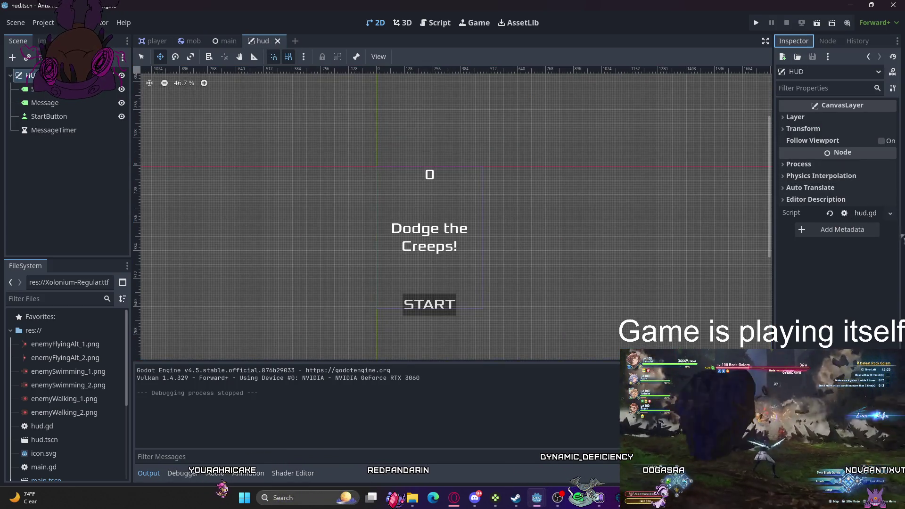
{"action": "left_click", "coordinate": [43, 89]}
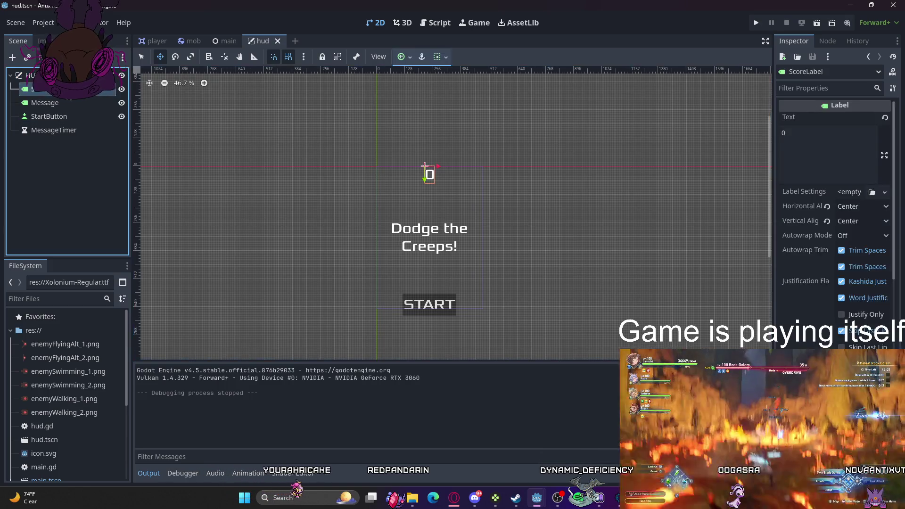
{"action": "scroll", "coordinate": [834, 212], "scroll_direction": "down", "scroll_amount": 10}
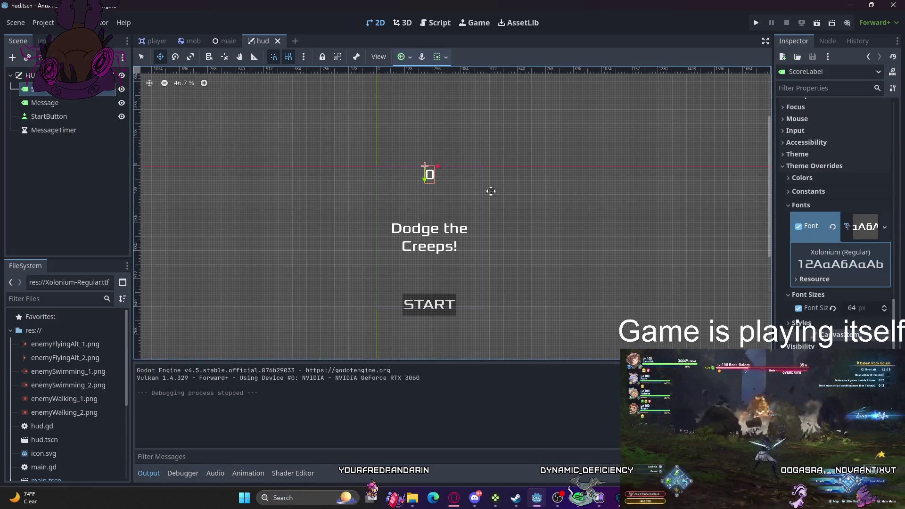
{"action": "left_click", "coordinate": [498, 103]}
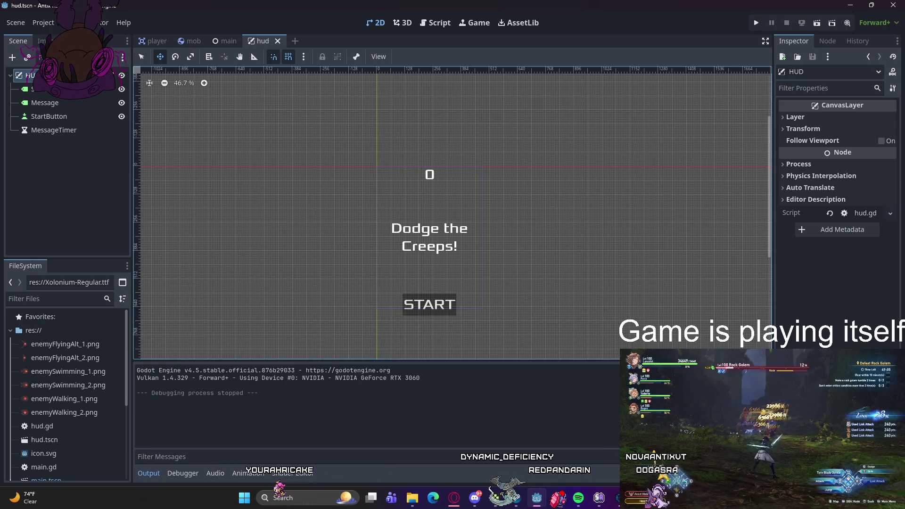
Step: Hide the Message label and START button in the editor, then save and run the game
{"action": "mouse_move", "coordinate": [537, 498]}
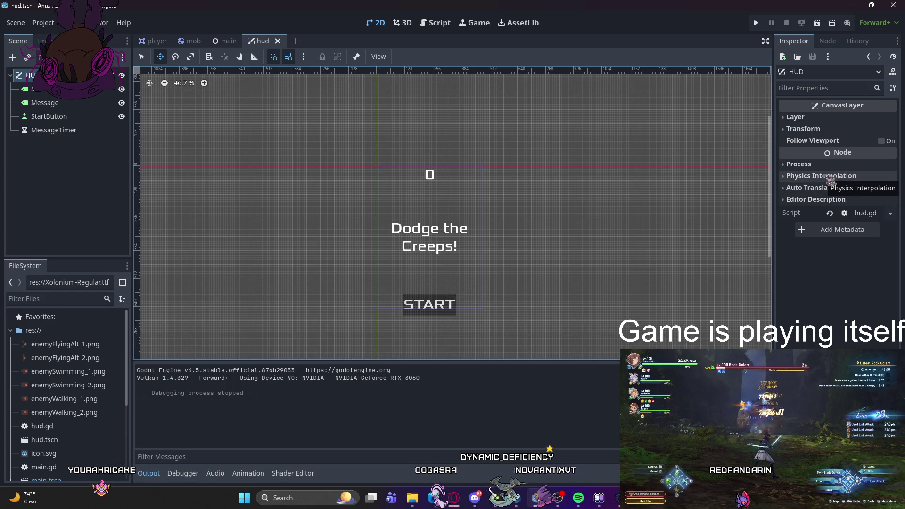
{"action": "left_click", "coordinate": [471, 253]}
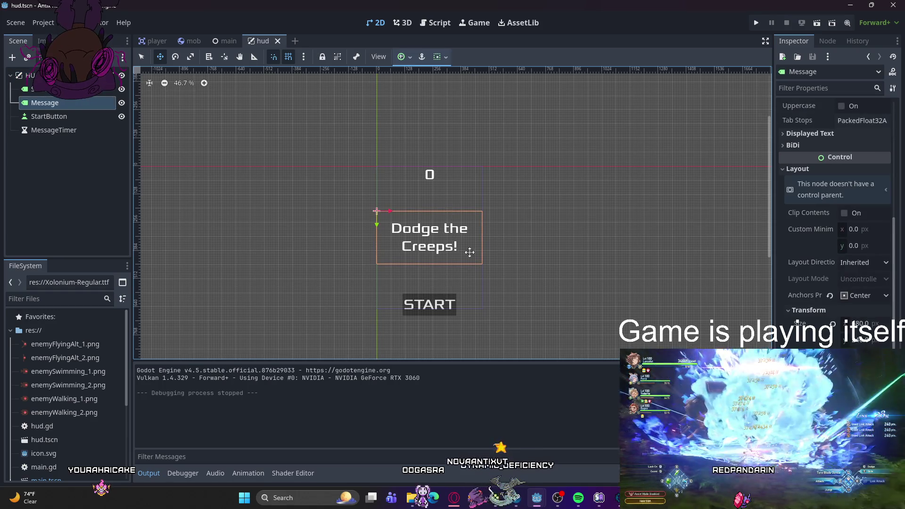
{"action": "left_click", "coordinate": [121, 103]}
{"action": "left_click", "coordinate": [122, 116]}
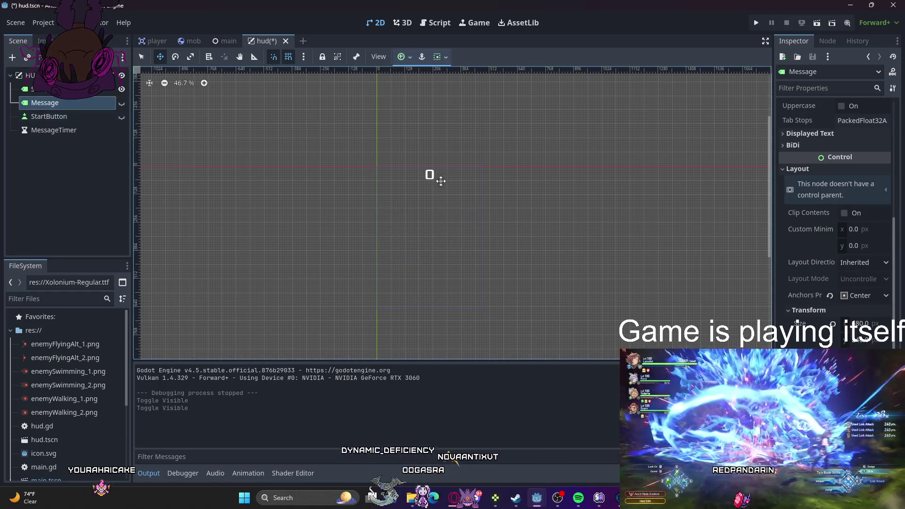
{"action": "left_click", "coordinate": [757, 23]}
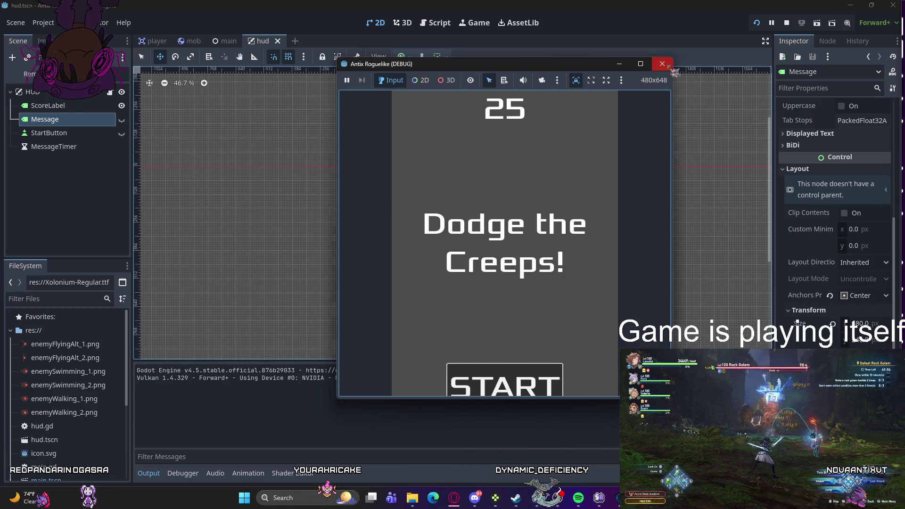
Step: Stop the test, make StartButton and Message visible again, and save and rerun the game
{"action": "left_click", "coordinate": [662, 63]}
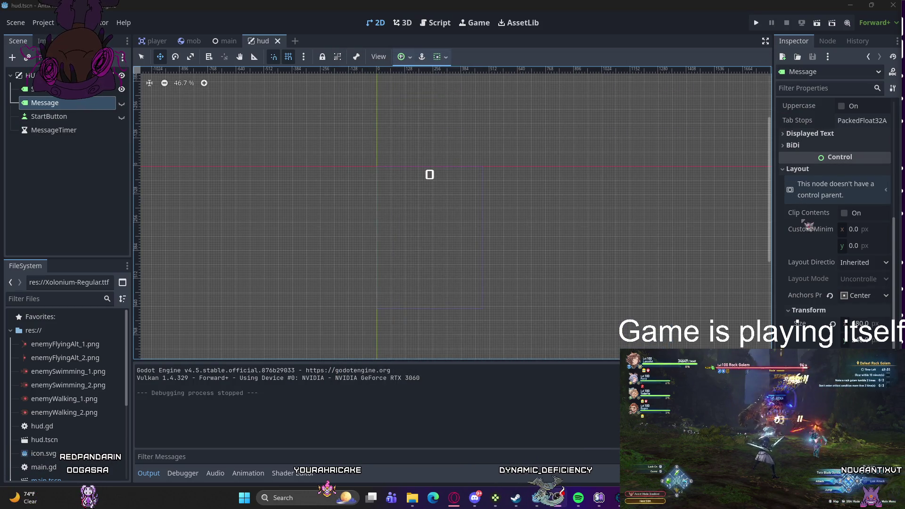
{"action": "left_click", "coordinate": [121, 116]}
{"action": "left_click", "coordinate": [122, 102]}
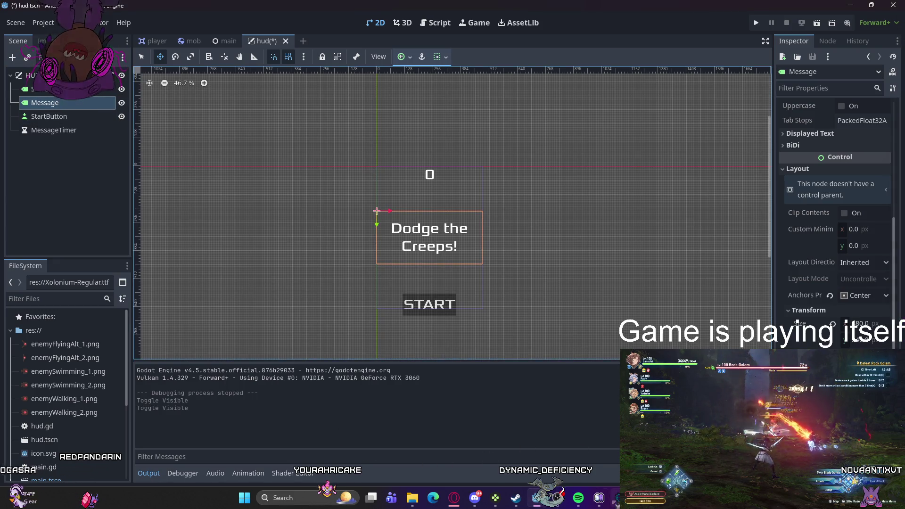
{"action": "key", "text": "F5"}
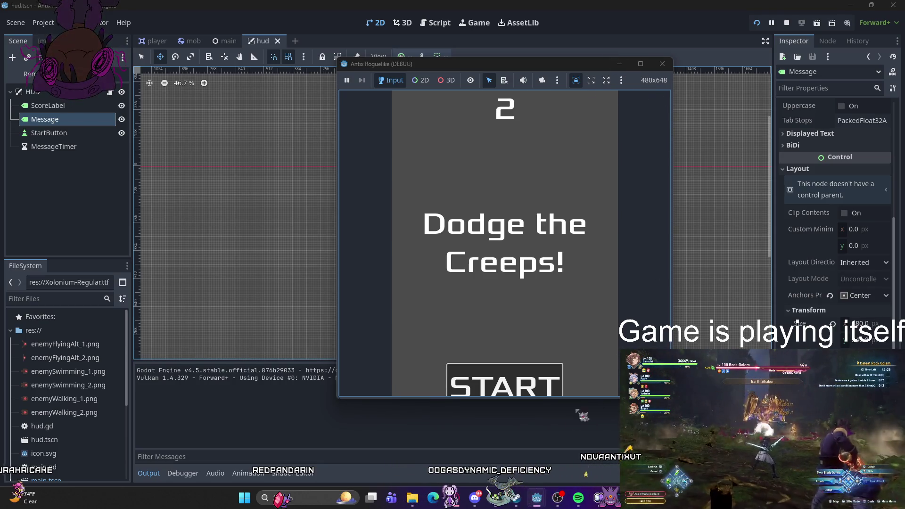
{"action": "mouse_move", "coordinate": [536, 498]}
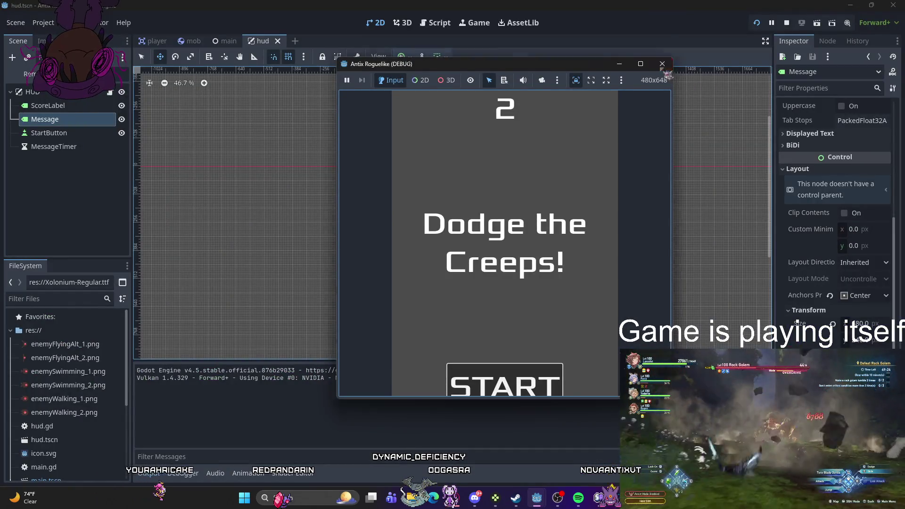
Step: Stop the game with F8 and bring the script editor back up on hud.gd
{"action": "key", "text": "F8"}
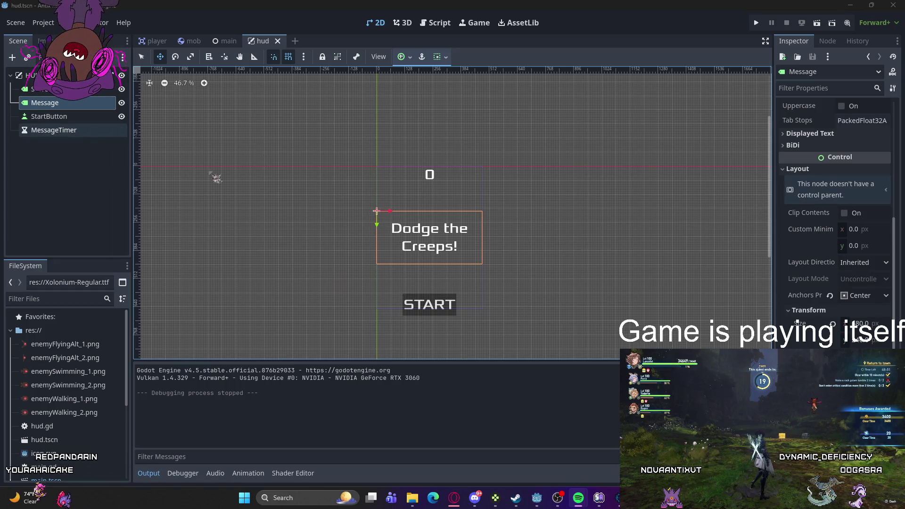
{"action": "mouse_move", "coordinate": [537, 498]}
{"action": "left_click", "coordinate": [580, 448]}
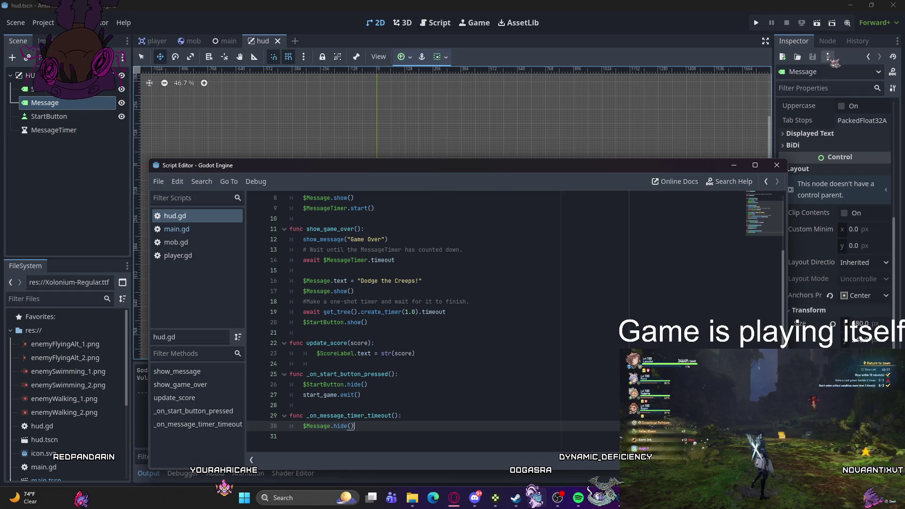
Step: List the Message node's signals in the Node dock, then switch to the main scene
{"action": "left_click", "coordinate": [831, 44]}
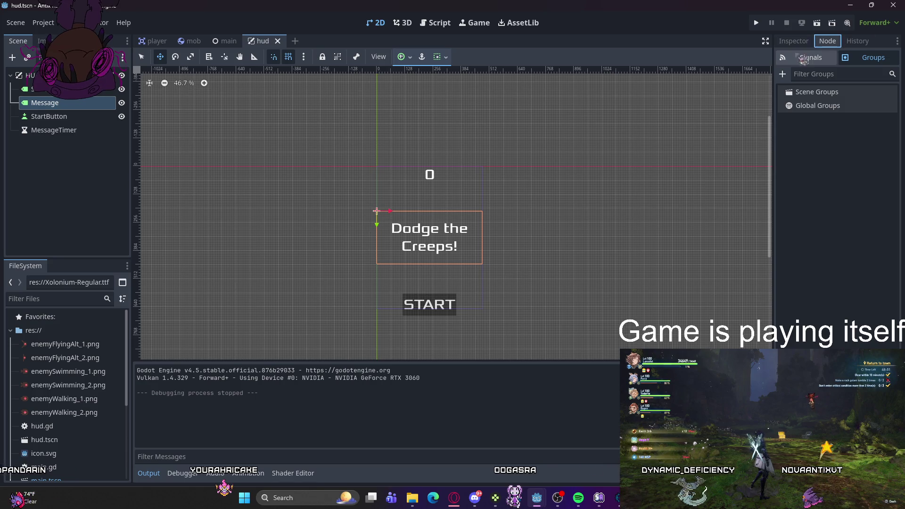
{"action": "left_click", "coordinate": [810, 57]}
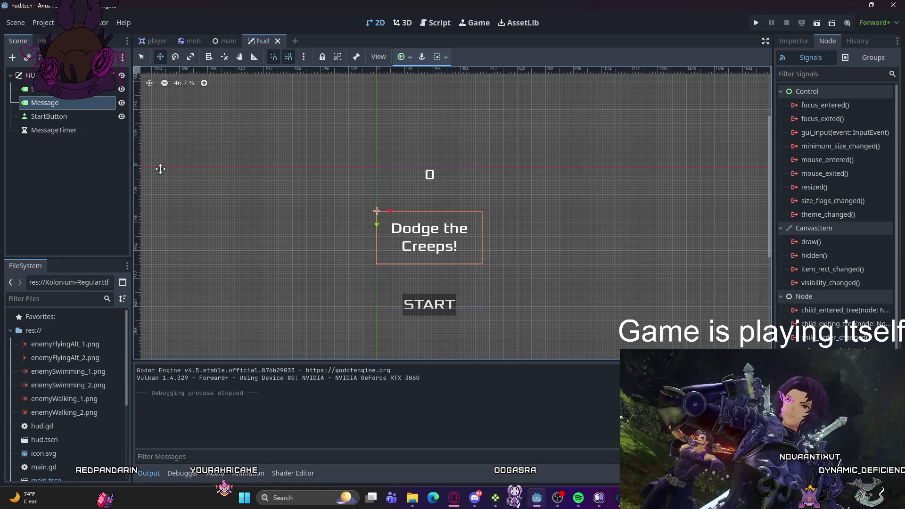
{"action": "key", "text": "ctrl+shift+Tab"}
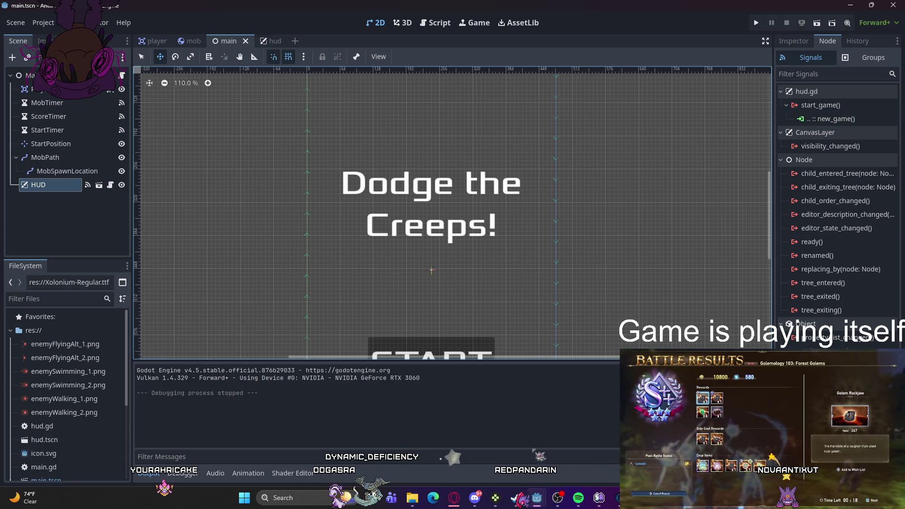
Step: Return to main.gd in the script editor and delete lines 16–19 from new_game()
{"action": "mouse_move", "coordinate": [543, 502]}
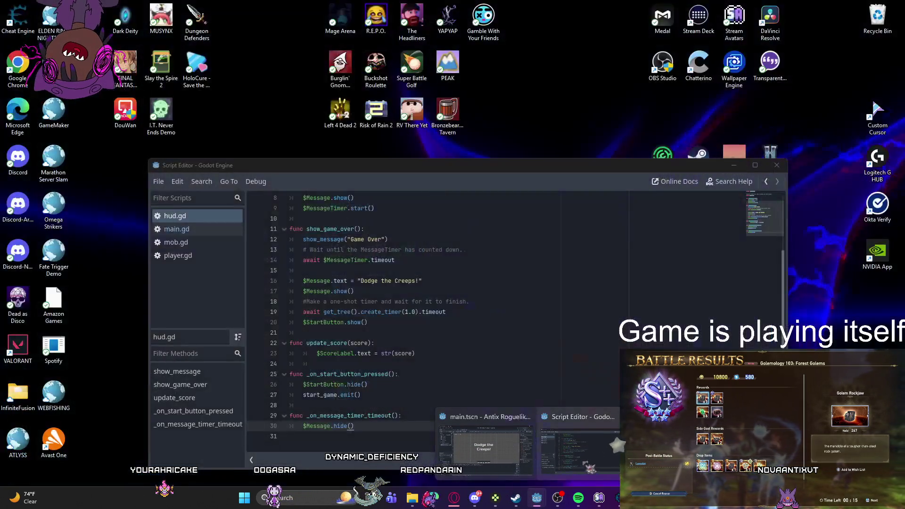
{"action": "left_click", "coordinate": [580, 474]}
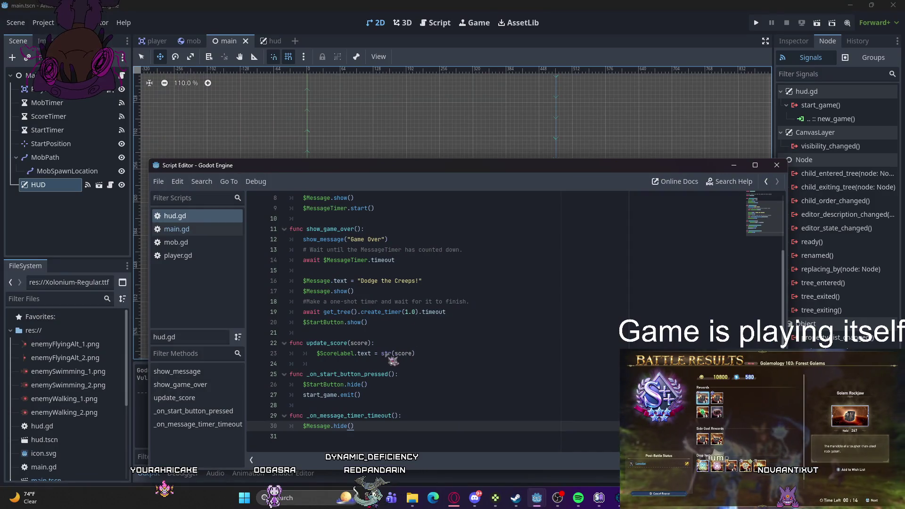
{"action": "scroll", "coordinate": [380, 363], "scroll_direction": "up", "scroll_amount": 3}
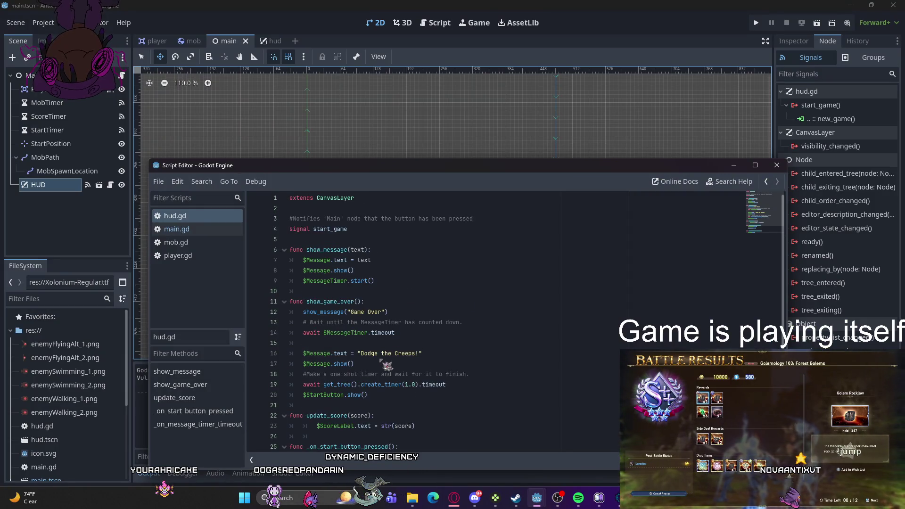
{"action": "key", "text": "alt+Left"}
{"action": "scroll", "coordinate": [375, 283], "scroll_direction": "down", "scroll_amount": 1}
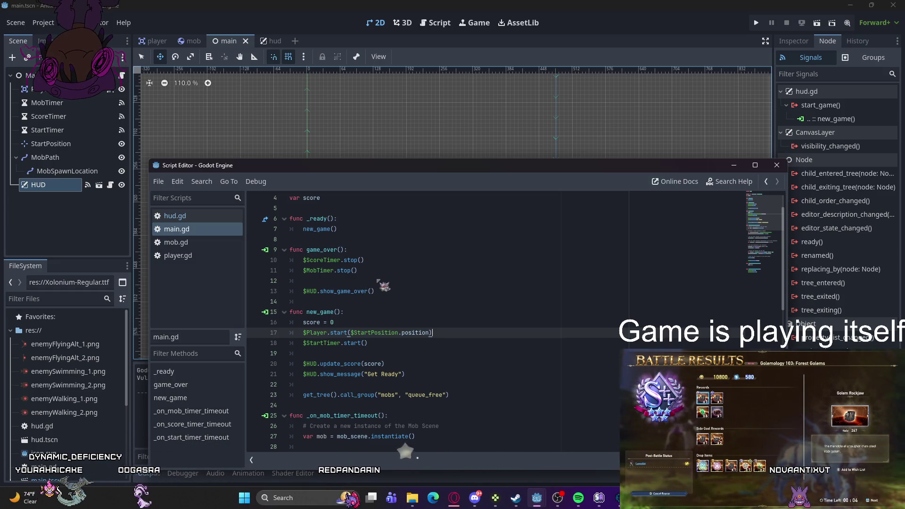
{"action": "scroll", "coordinate": [373, 287], "scroll_direction": "down", "scroll_amount": 1}
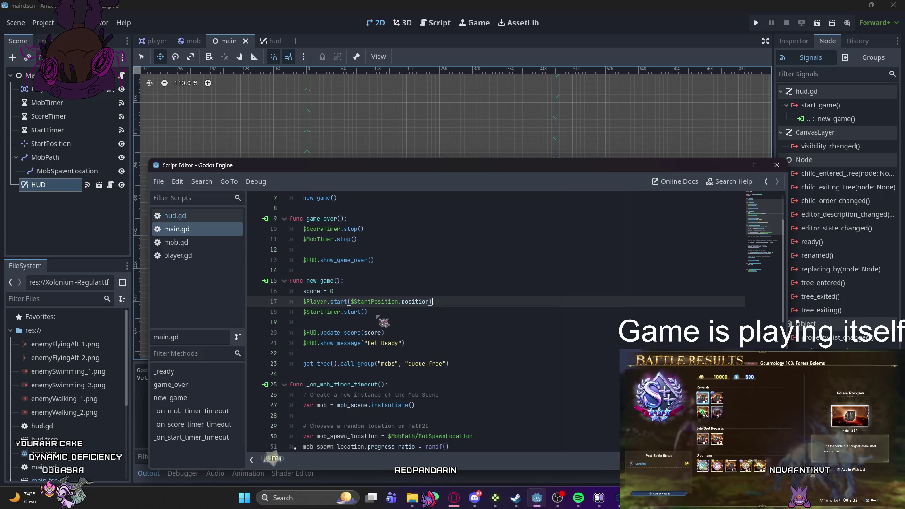
{"action": "left_click_drag", "start_coordinate": [379, 320], "coordinate": [304, 291]}
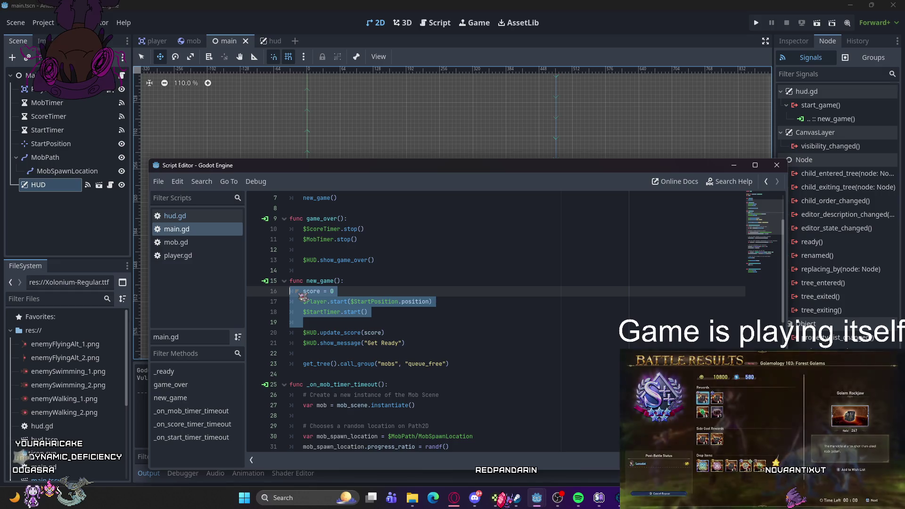
{"action": "key", "text": "BackSpace"}
{"action": "key", "text": "BackSpace"}
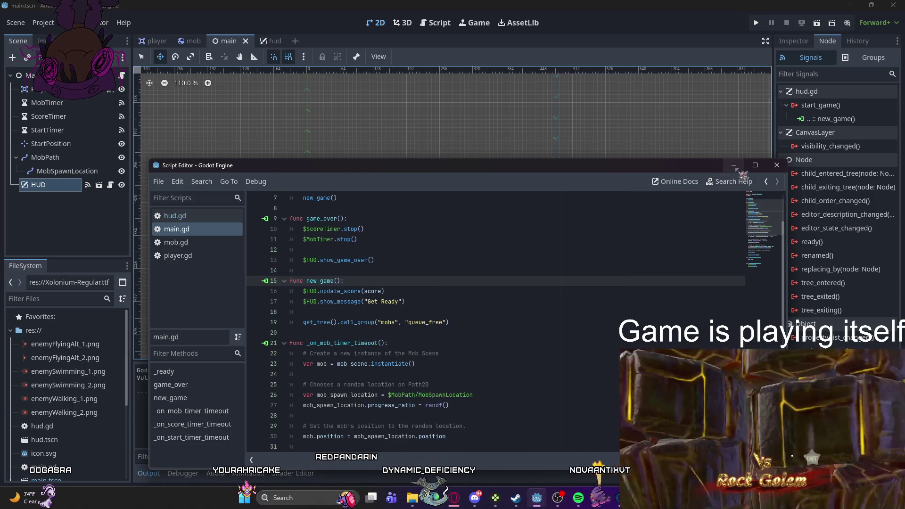
Step: Put the script editor away and launch the game to test it
{"action": "scroll", "coordinate": [465, 289], "scroll_direction": "down", "scroll_amount": 2}
{"action": "scroll", "coordinate": [465, 288], "scroll_direction": "down", "scroll_amount": 1}
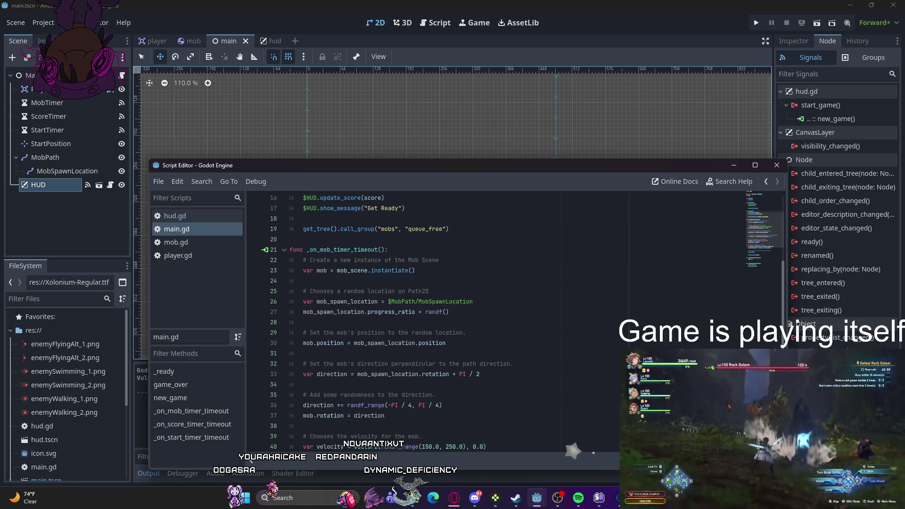
{"action": "scroll", "coordinate": [465, 288], "scroll_direction": "down", "scroll_amount": 6}
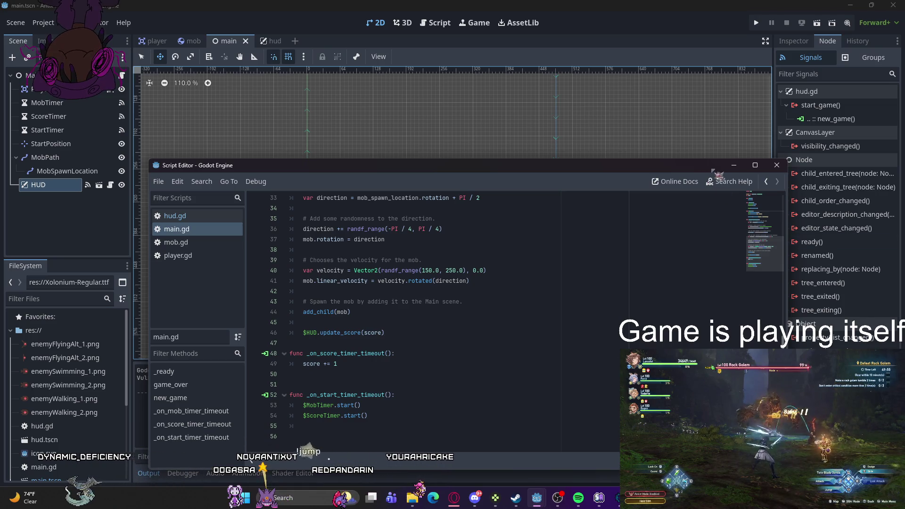
{"action": "left_click", "coordinate": [735, 165]}
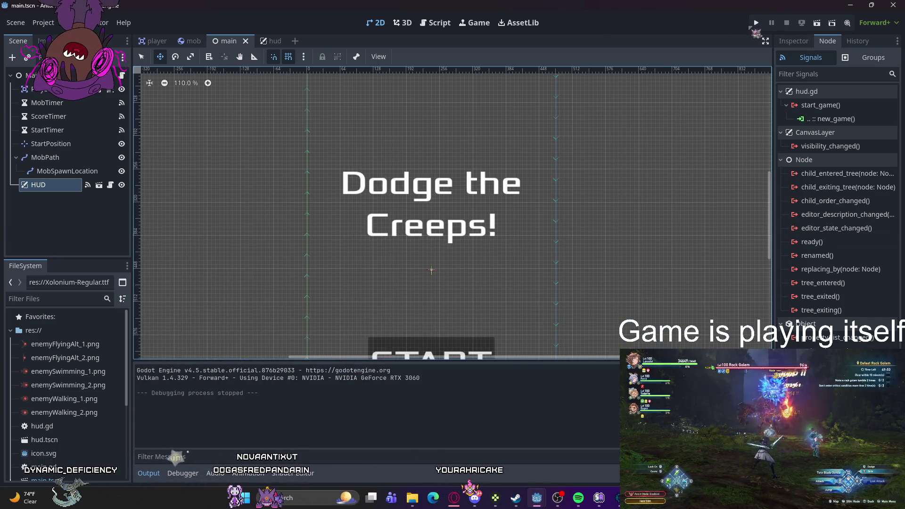
{"action": "scroll", "coordinate": [651, 109], "scroll_direction": "down", "scroll_amount": 2}
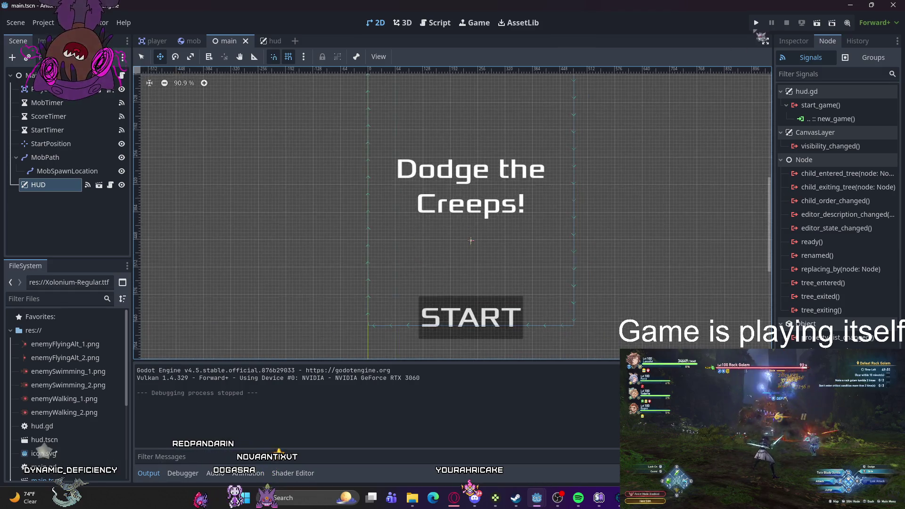
{"action": "left_click", "coordinate": [756, 23]}
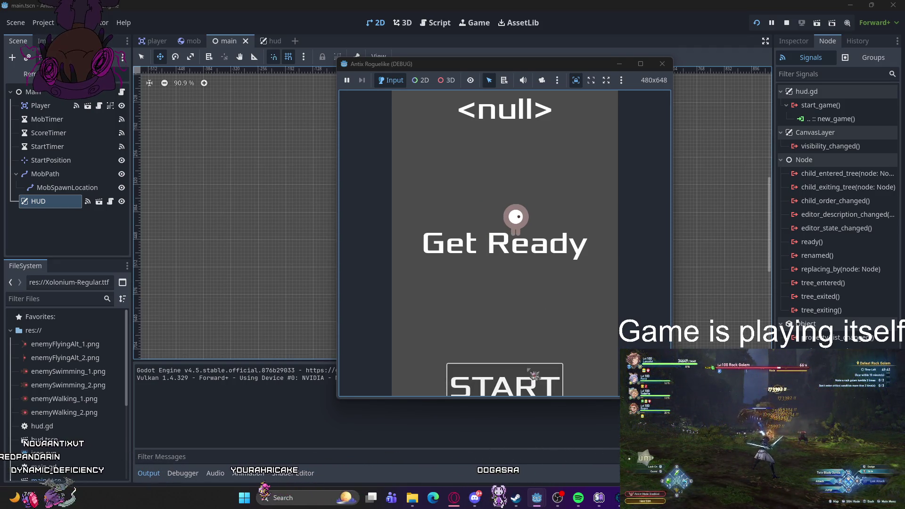
Step: Stop the running game with the Stop button
{"action": "left_click", "coordinate": [663, 65]}
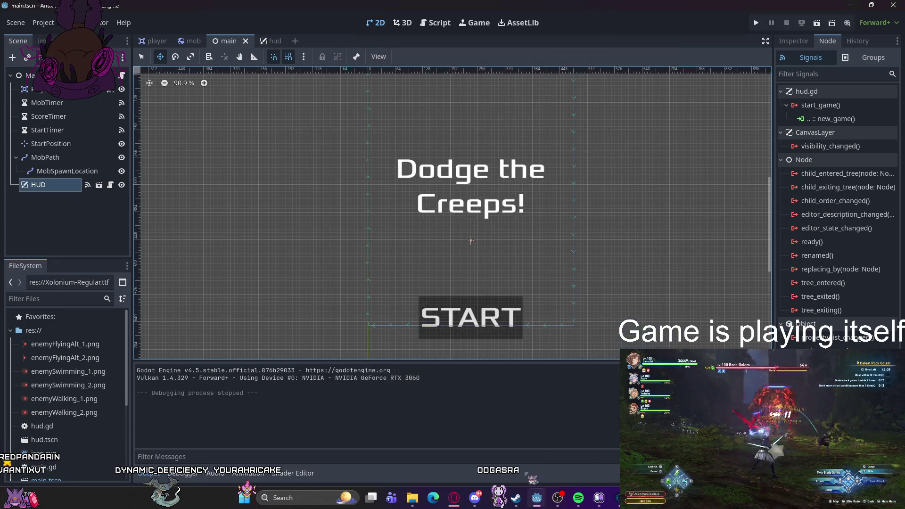
Step: Undo the deletion to restore the score reset, player start and start timer lines in new_game()
{"action": "mouse_move", "coordinate": [537, 498]}
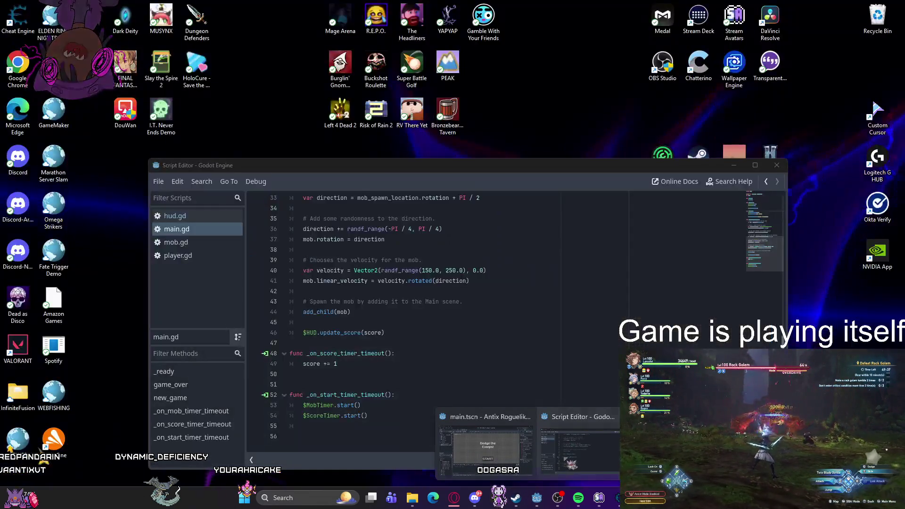
{"action": "left_click", "coordinate": [596, 429]}
{"action": "scroll", "coordinate": [449, 346], "scroll_direction": "up", "scroll_amount": 6}
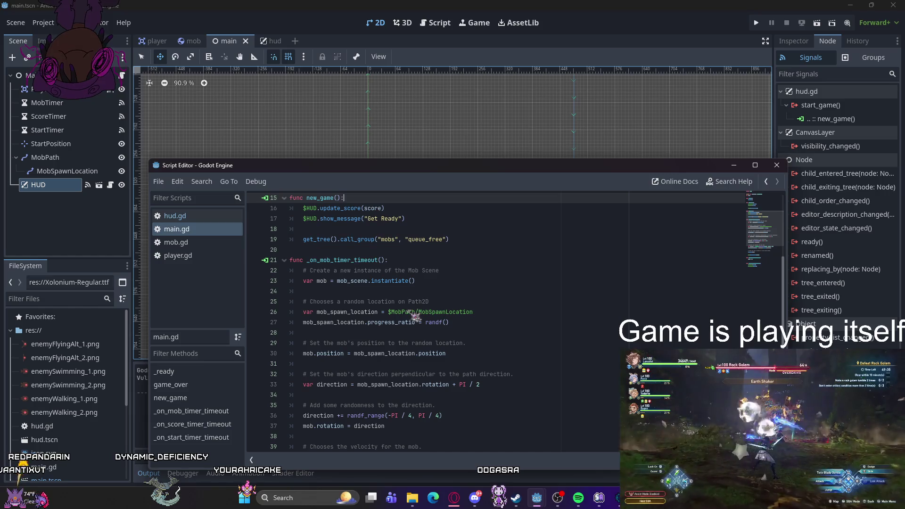
{"action": "key", "text": "ctrl+z"}
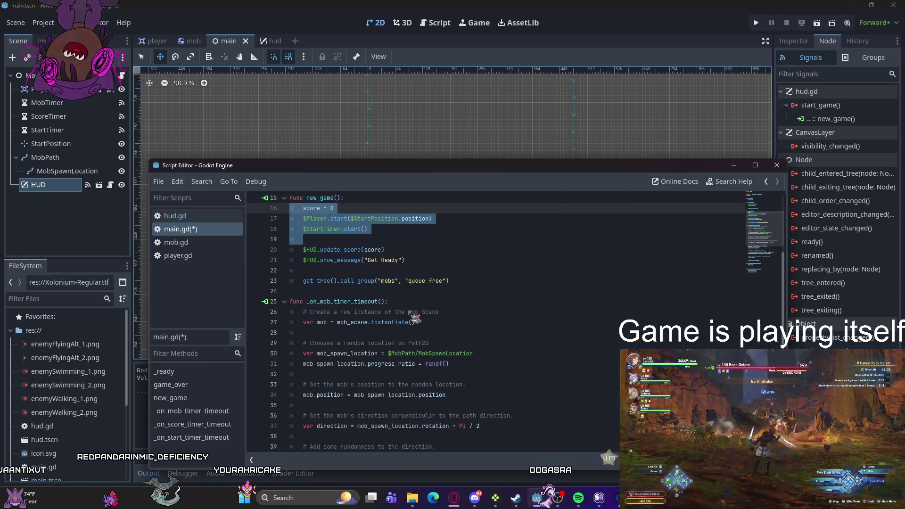
{"action": "left_click", "coordinate": [377, 240]}
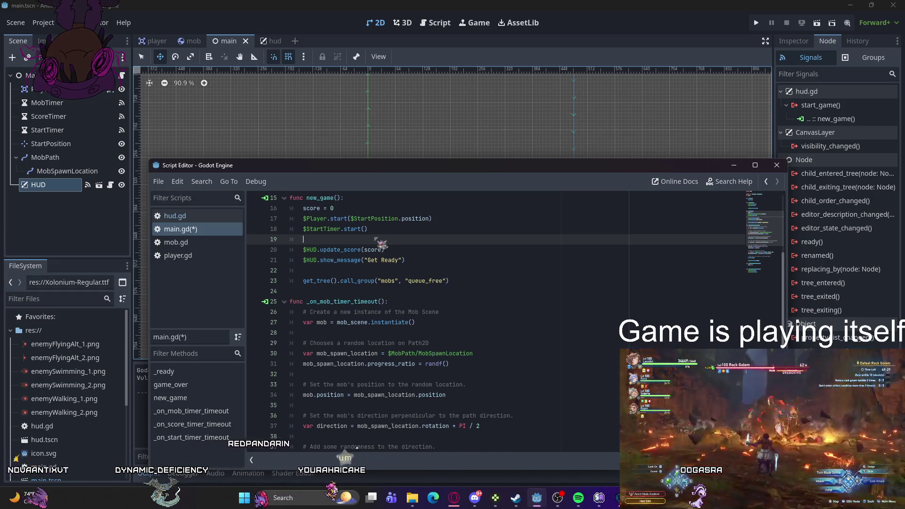
Step: Minimize the floating script editor, then bring it back with Ctrl+F3
{"action": "mouse_move", "coordinate": [382, 248]}
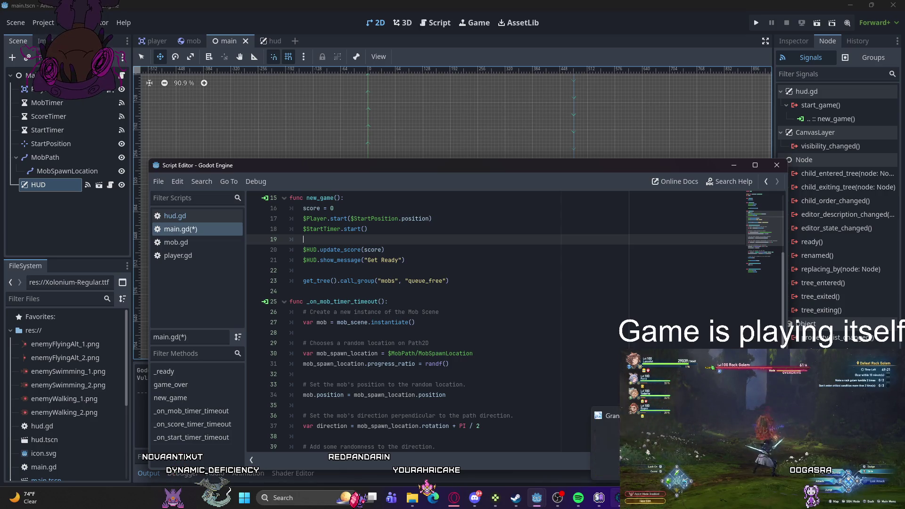
{"action": "mouse_move", "coordinate": [599, 506]}
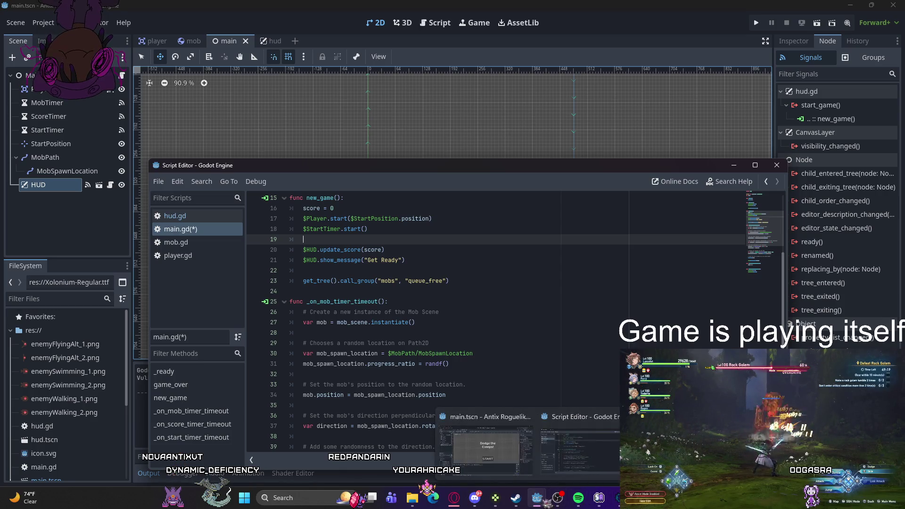
{"action": "left_click", "coordinate": [733, 165]}
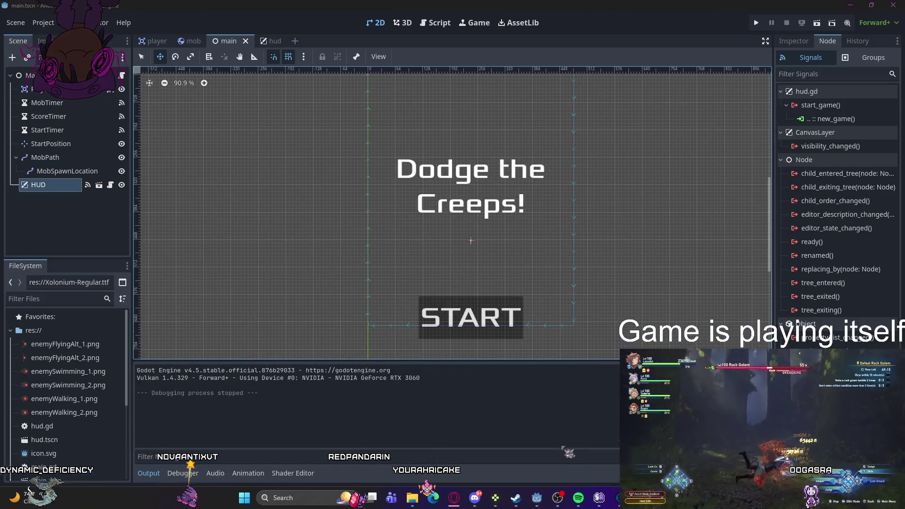
{"action": "key", "text": "ctrl+F3"}
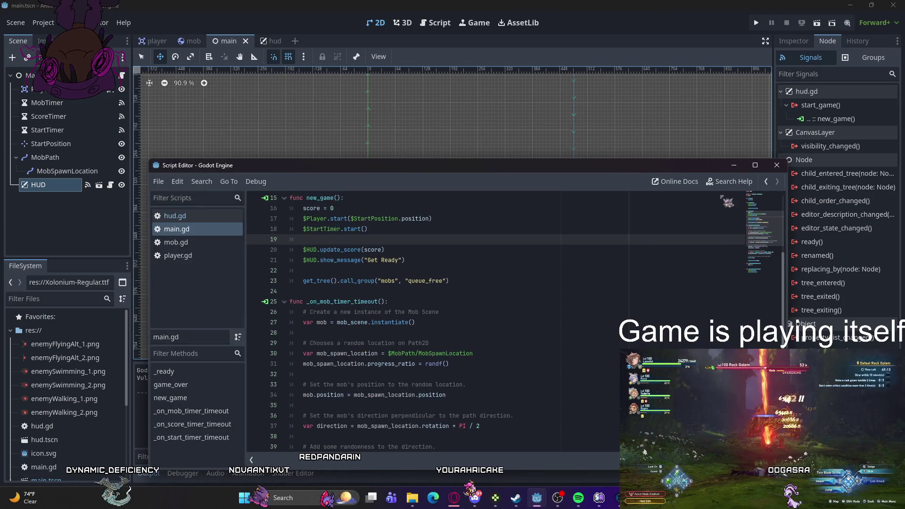
{"action": "left_click", "coordinate": [757, 22]}
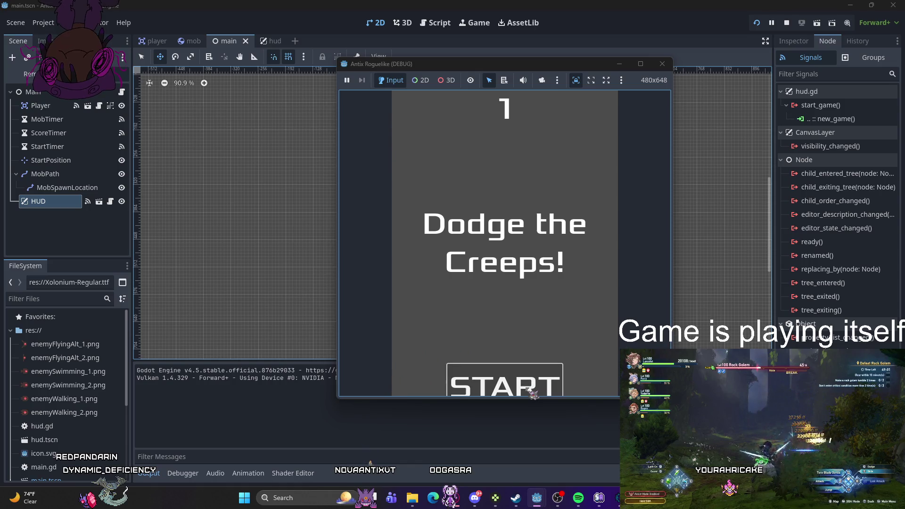
{"action": "left_click_drag", "start_coordinate": [551, 398], "coordinate": [552, 427]}
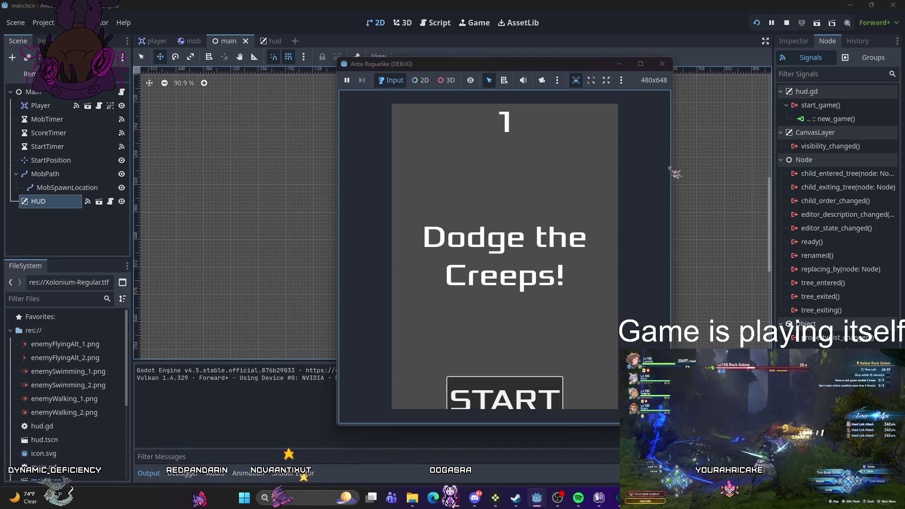
{"action": "left_click", "coordinate": [663, 63]}
{"action": "left_click", "coordinate": [764, 22]}
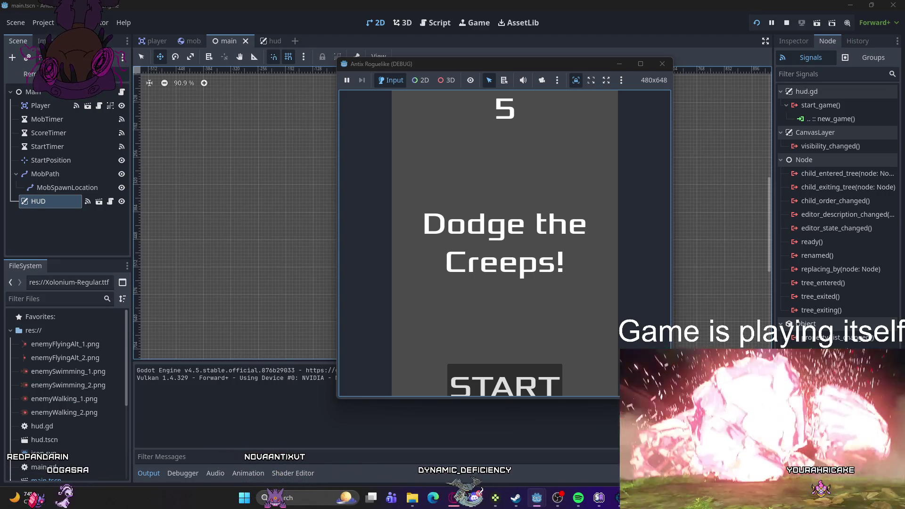
{"action": "left_click", "coordinate": [662, 64]}
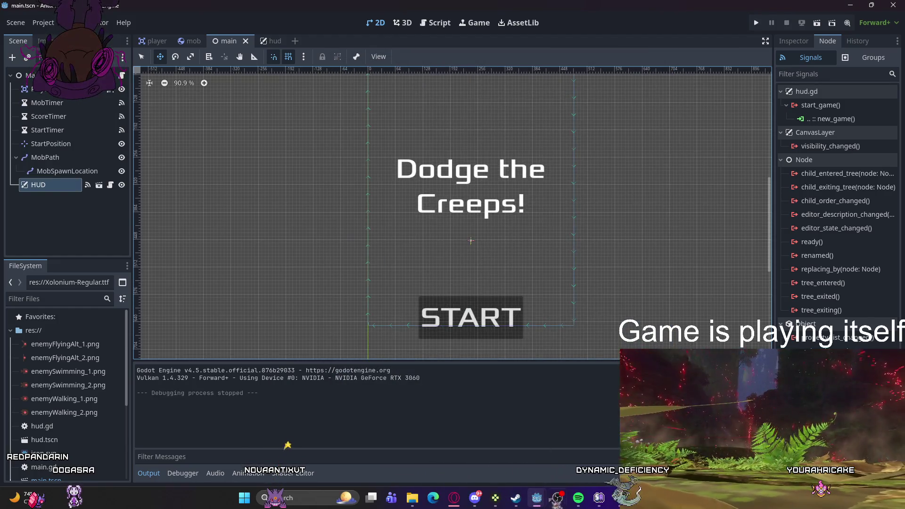
{"action": "mouse_move", "coordinate": [537, 499]}
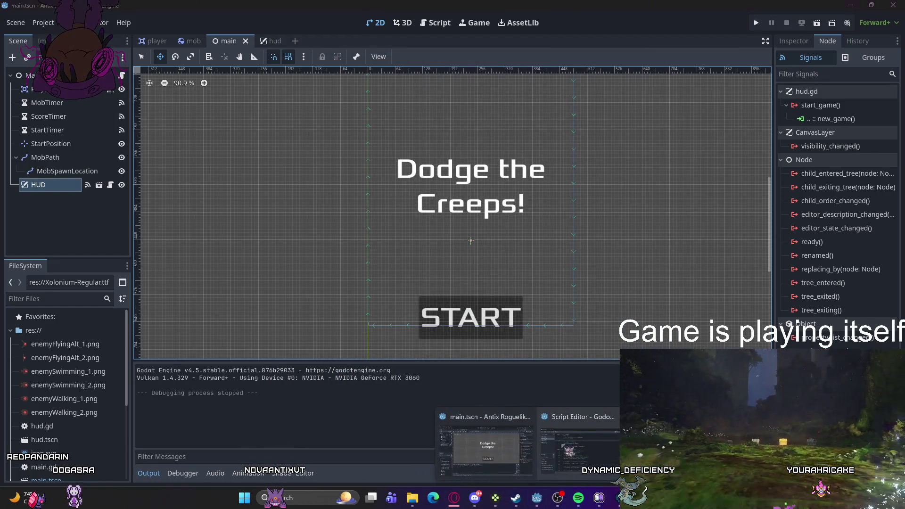
{"action": "left_click", "coordinate": [595, 422]}
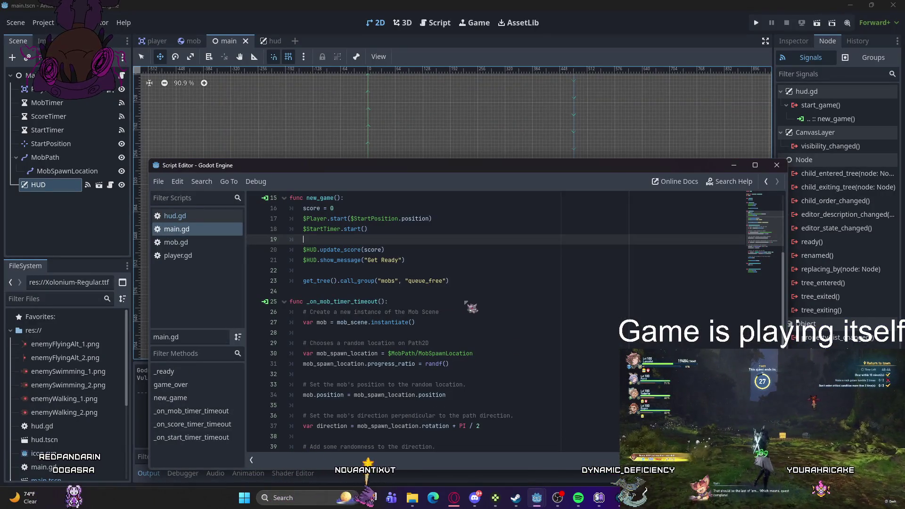
Step: Delete the new_game() call and the func _ready() line from main.gd, then run the project
{"action": "scroll", "coordinate": [466, 308], "scroll_direction": "up", "scroll_amount": 5}
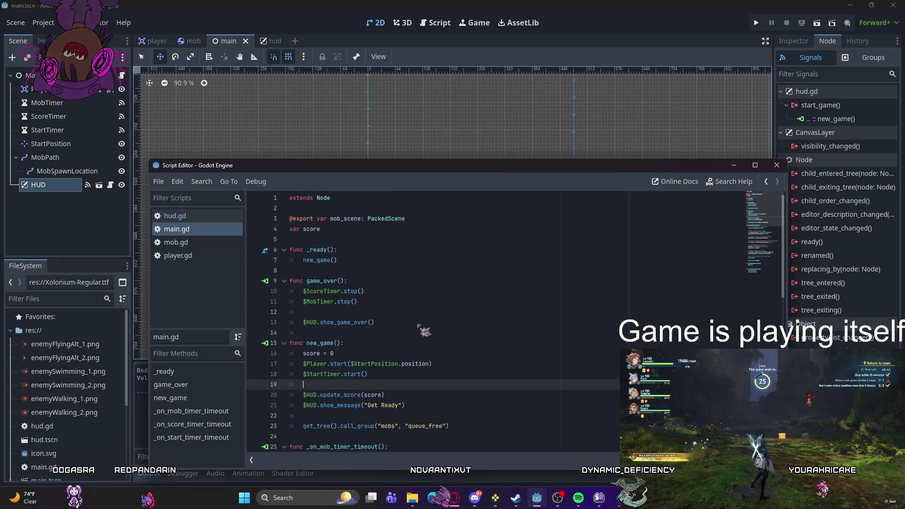
{"action": "left_click_drag", "start_coordinate": [338, 261], "coordinate": [289, 260]}
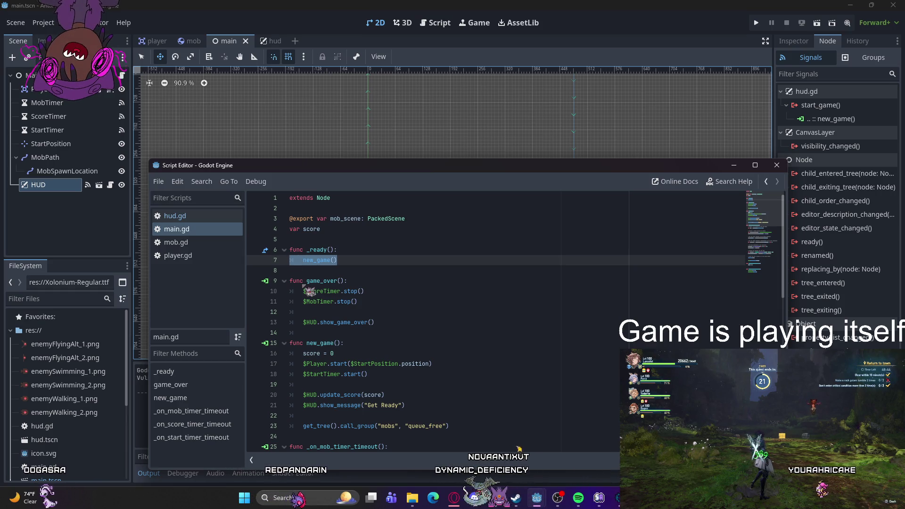
{"action": "left_click", "coordinate": [290, 261]}
{"action": "key", "text": "ctrl+x"}
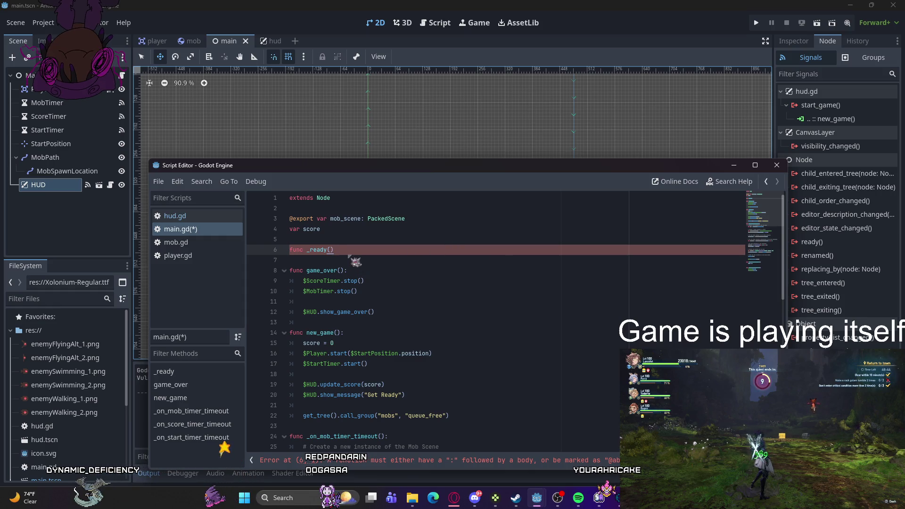
{"action": "key", "text": "shift+Home"}
{"action": "key", "text": "BackSpace"}
{"action": "key", "text": "BackSpace"}
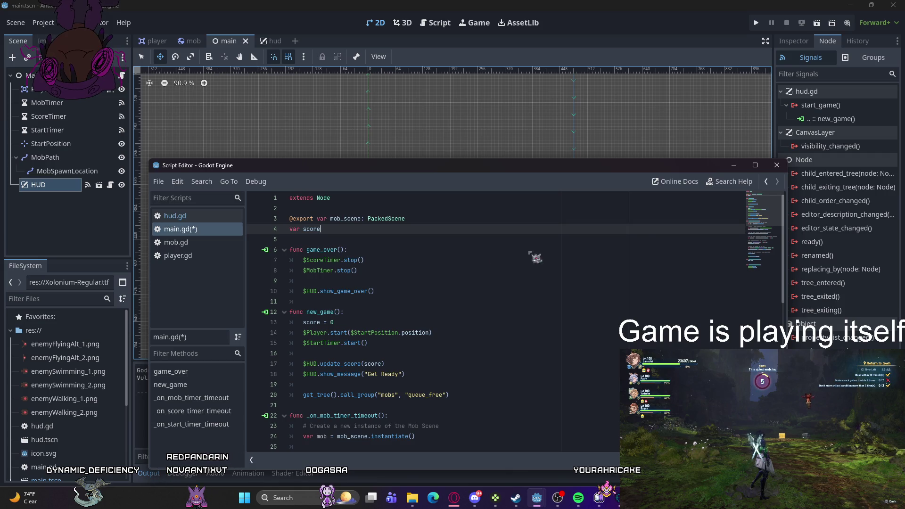
{"action": "key", "text": "F5"}
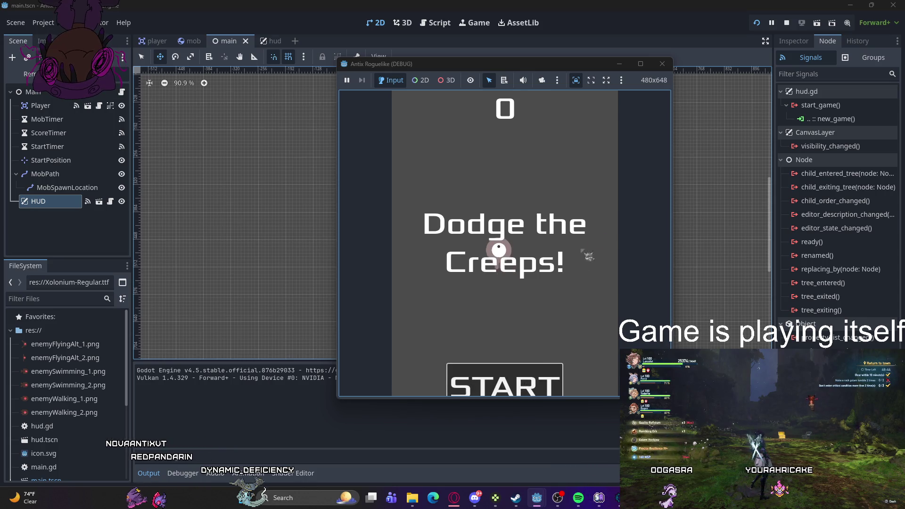
Step: Stop the game, restore _ready() with pass as its only body, and relaunch the game
{"action": "key", "text": "F8"}
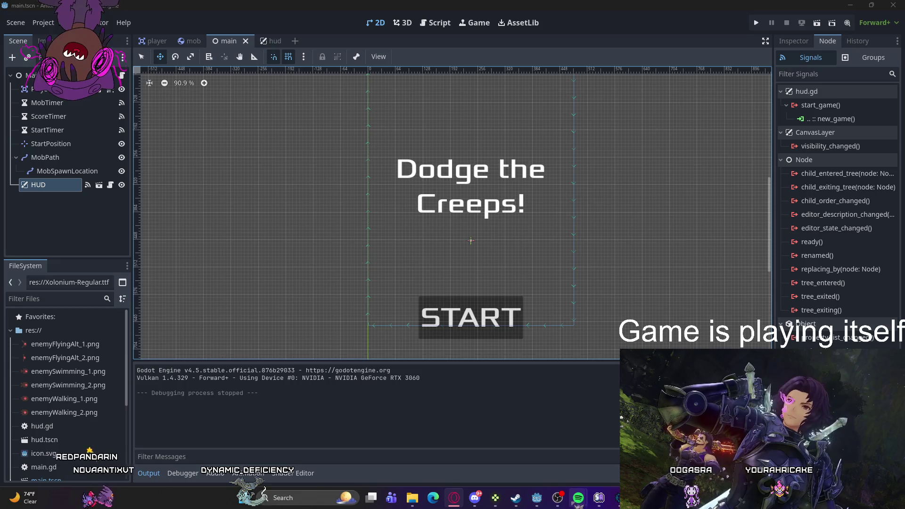
{"action": "mouse_move", "coordinate": [537, 498]}
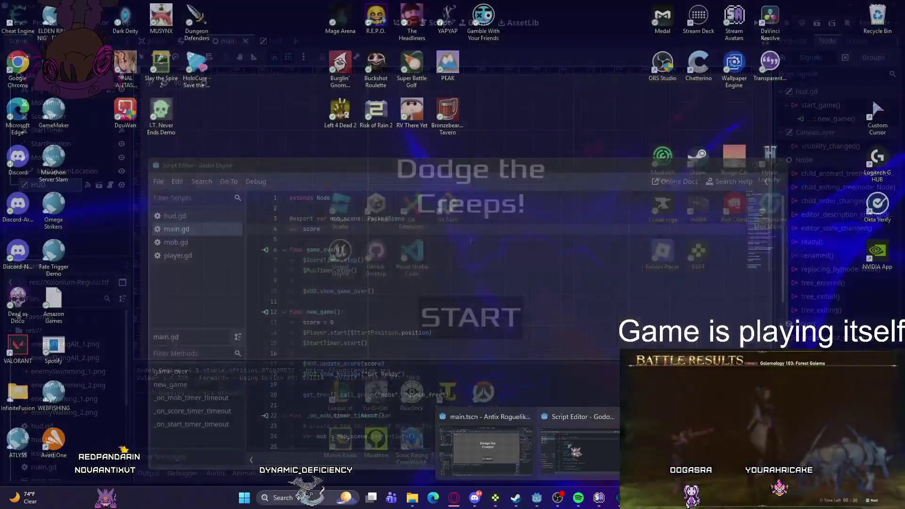
{"action": "left_click", "coordinate": [576, 452]}
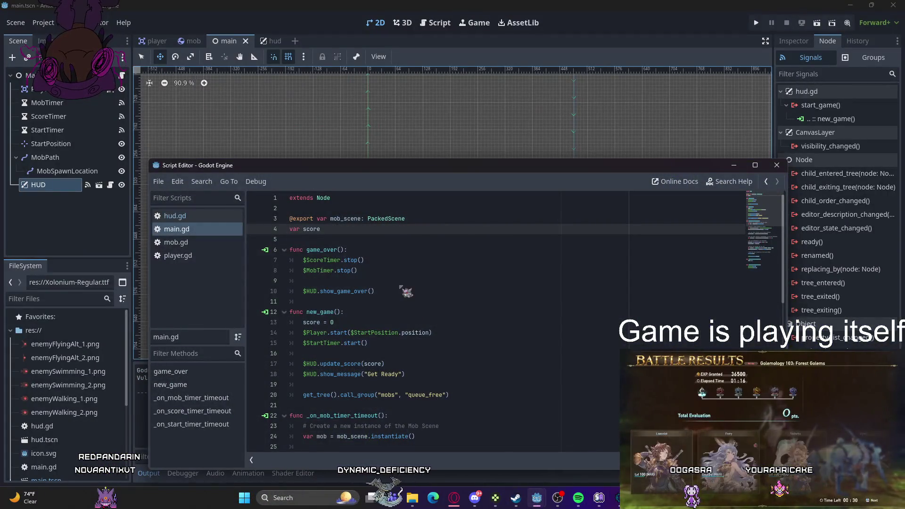
{"action": "key", "text": "ctrl+z"}
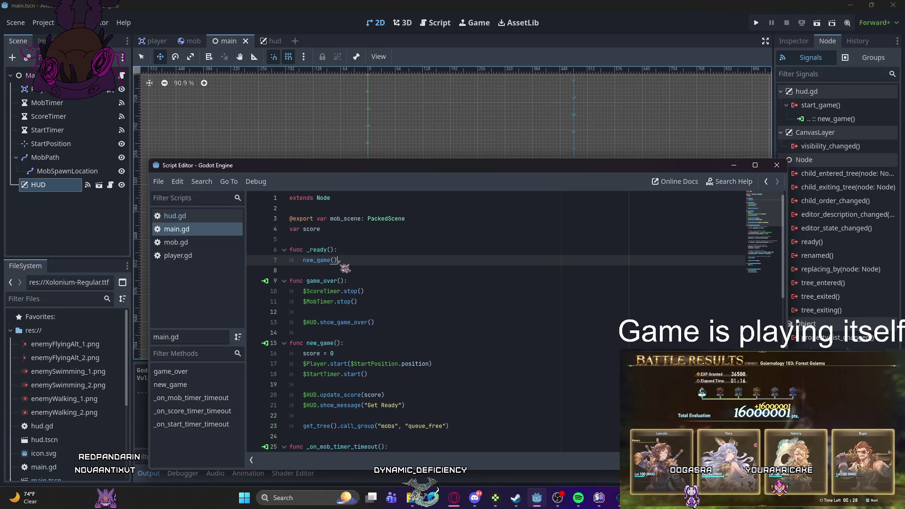
{"action": "type", "text": "pass"}
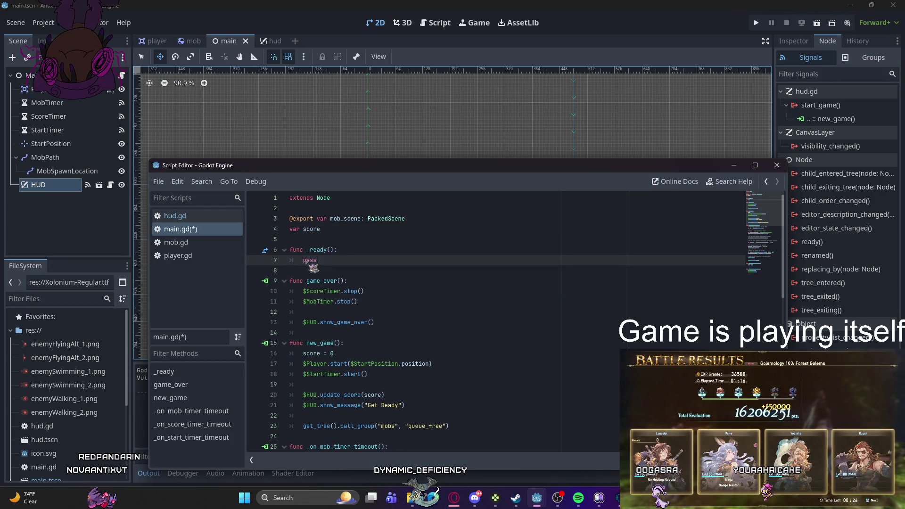
{"action": "key", "text": "Return"}
{"action": "key", "text": "BackSpace"}
{"action": "key", "text": "BackSpace"}
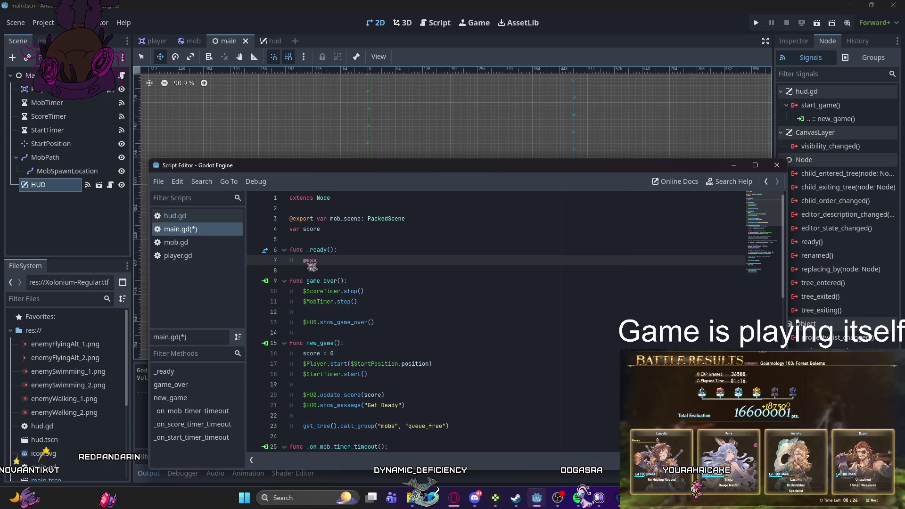
{"action": "left_click", "coordinate": [733, 165]}
{"action": "left_click", "coordinate": [756, 23]}
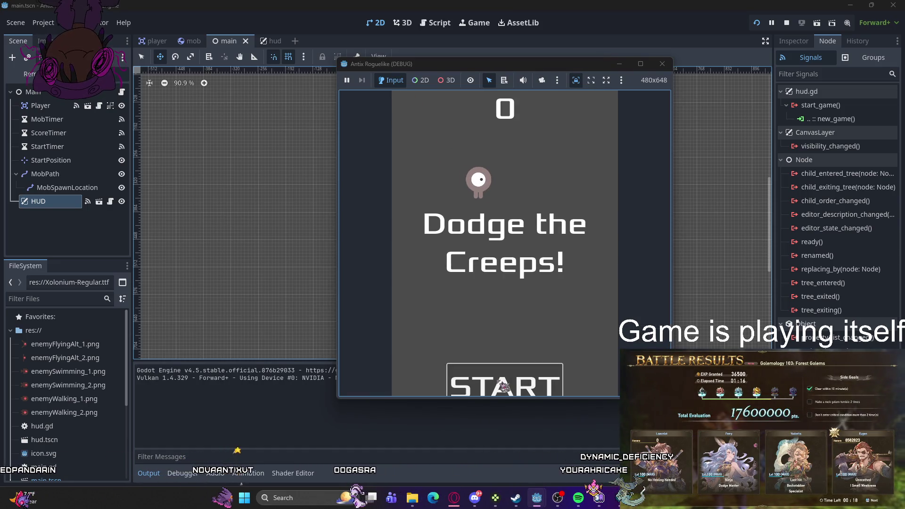
Step: Press START in the running test game, then close the debug window
{"action": "left_click", "coordinate": [503, 386]}
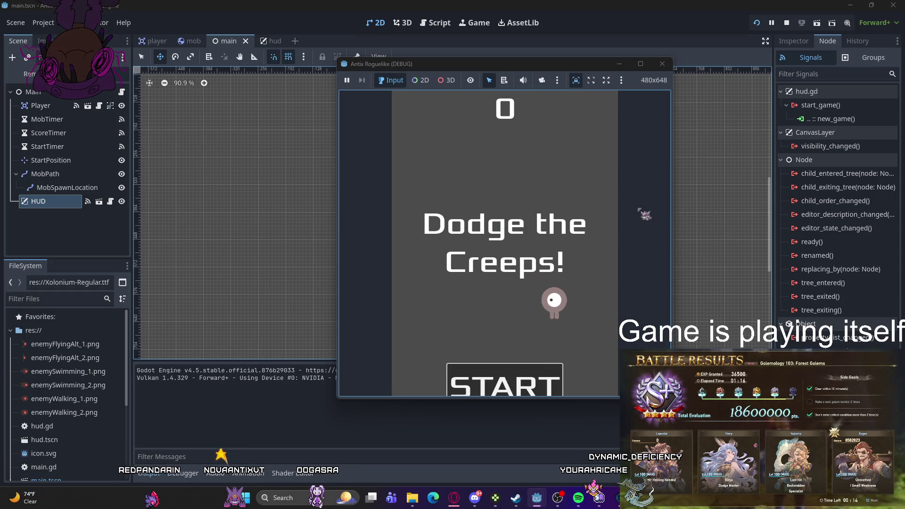
{"action": "left_click", "coordinate": [662, 64]}
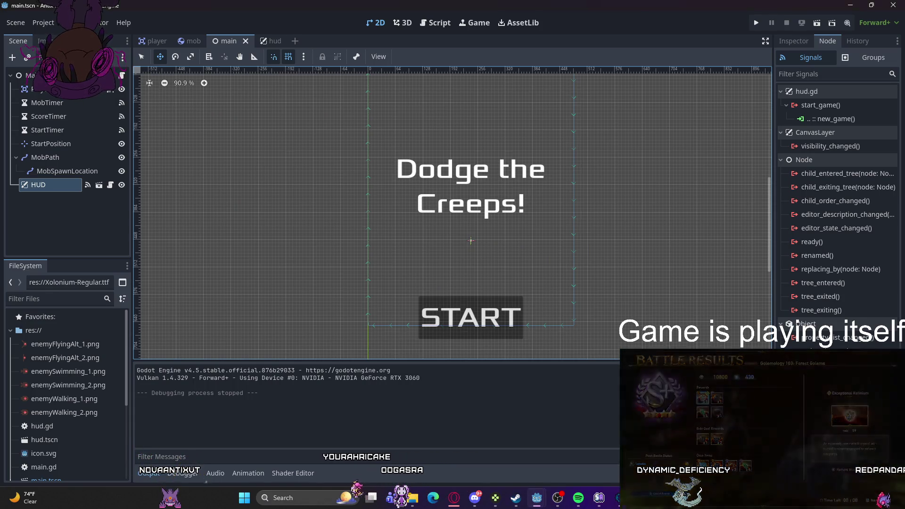
Step: Reopen main.gd, undo the last edit, and place the caret on the new_game() call in _ready()
{"action": "key", "text": "ctrl+F3"}
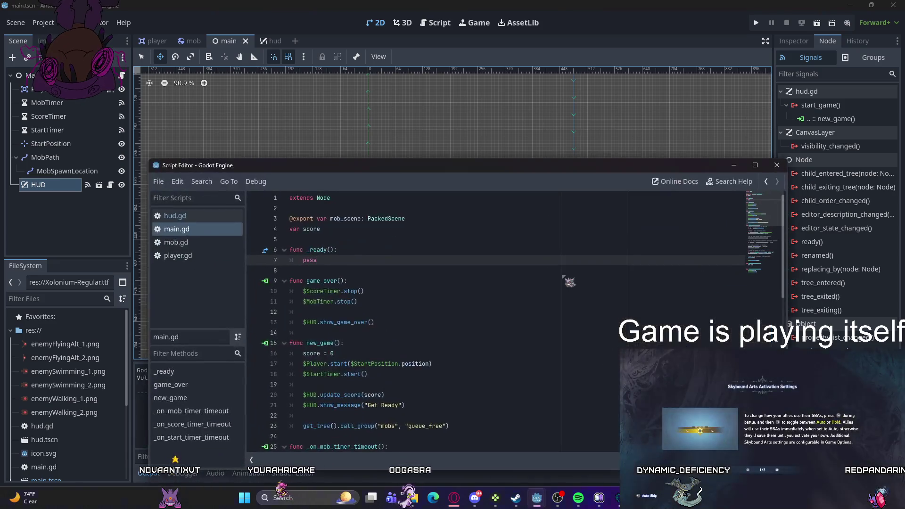
{"action": "key", "text": "ctrl+z"}
{"action": "key", "text": "ctrl+z"}
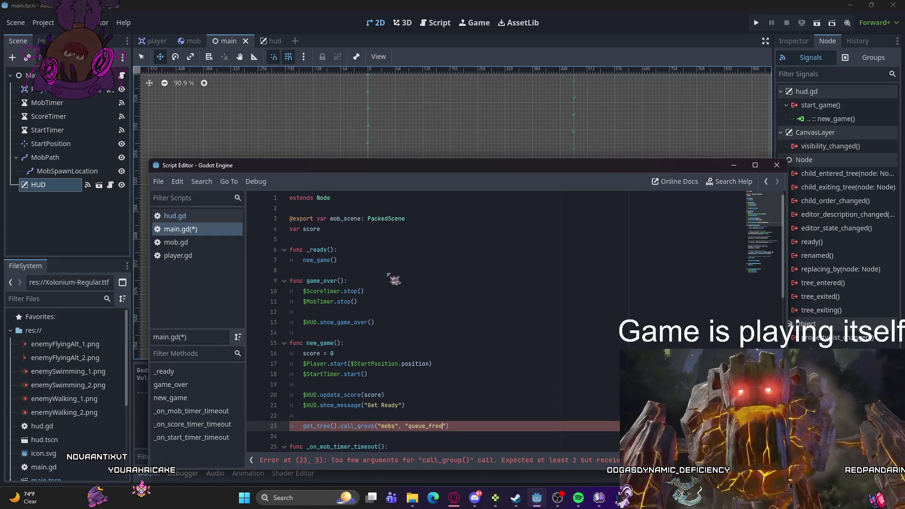
{"action": "left_click", "coordinate": [403, 283]}
{"action": "left_click", "coordinate": [391, 250]}
{"action": "left_click", "coordinate": [390, 260]}
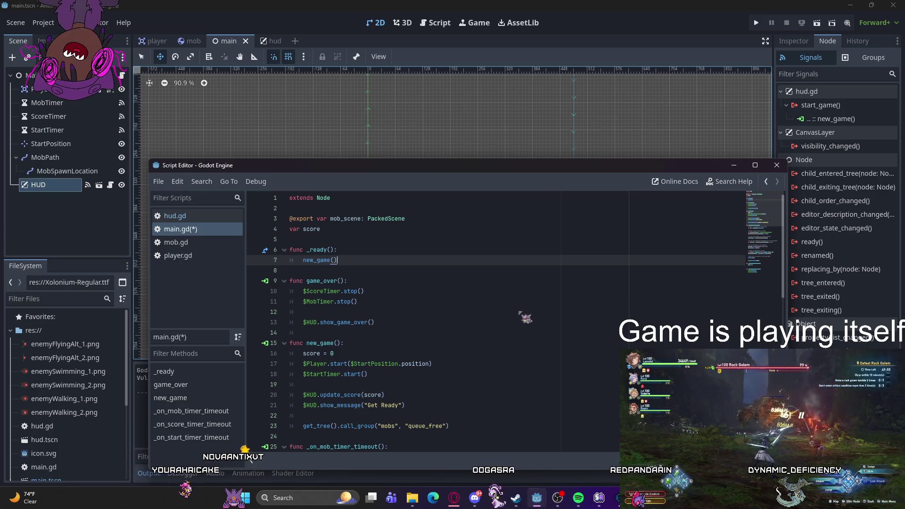
{"action": "scroll", "coordinate": [519, 319], "scroll_direction": "down", "scroll_amount": 3}
{"action": "scroll", "coordinate": [517, 322], "scroll_direction": "up", "scroll_amount": 2}
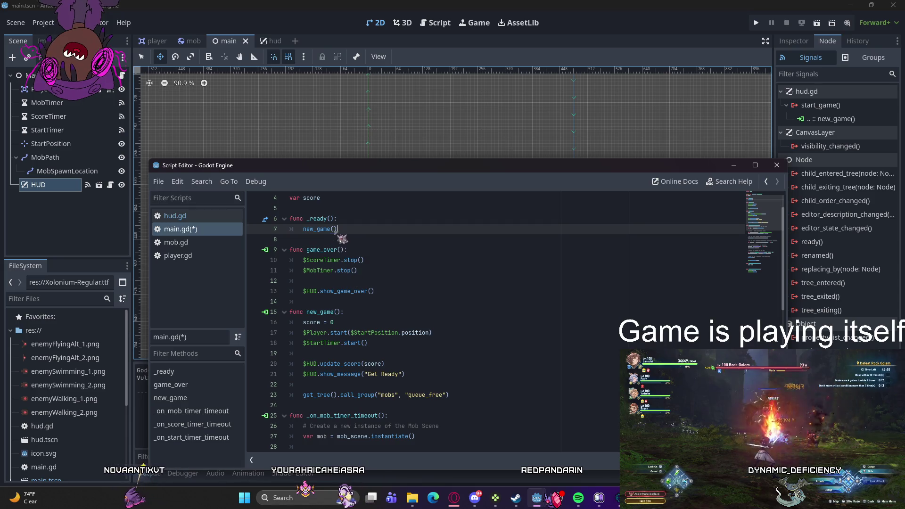
Step: Replace the new_game() call on line 7 with game_over() using autocomplete
{"action": "left_click_drag", "start_coordinate": [303, 229], "coordinate": [316, 229]}
{"action": "key", "text": "BackSpace"}
{"action": "type", "text": "_over"}
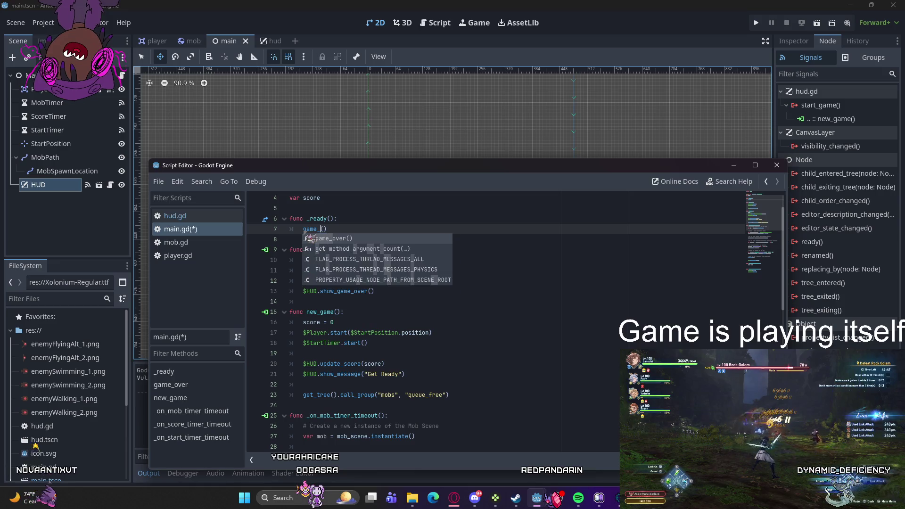
{"action": "key", "text": "Return"}
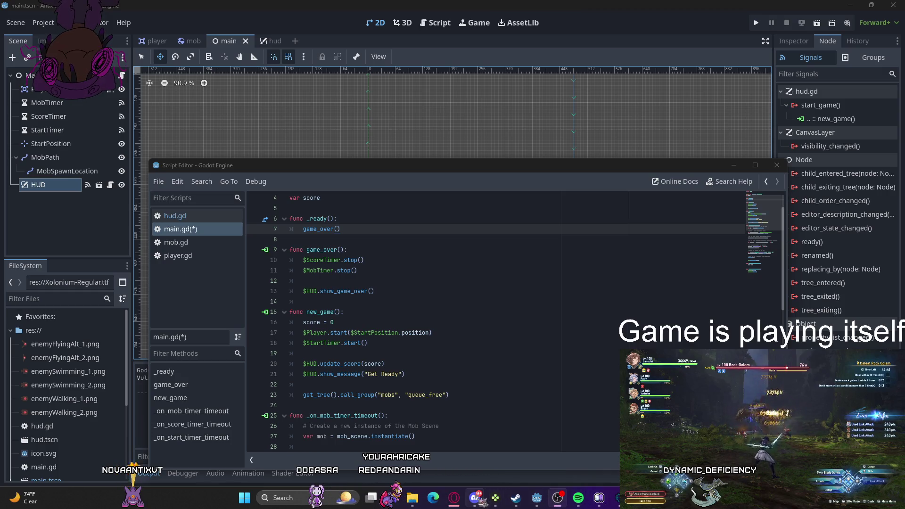
{"action": "mouse_move", "coordinate": [538, 499]}
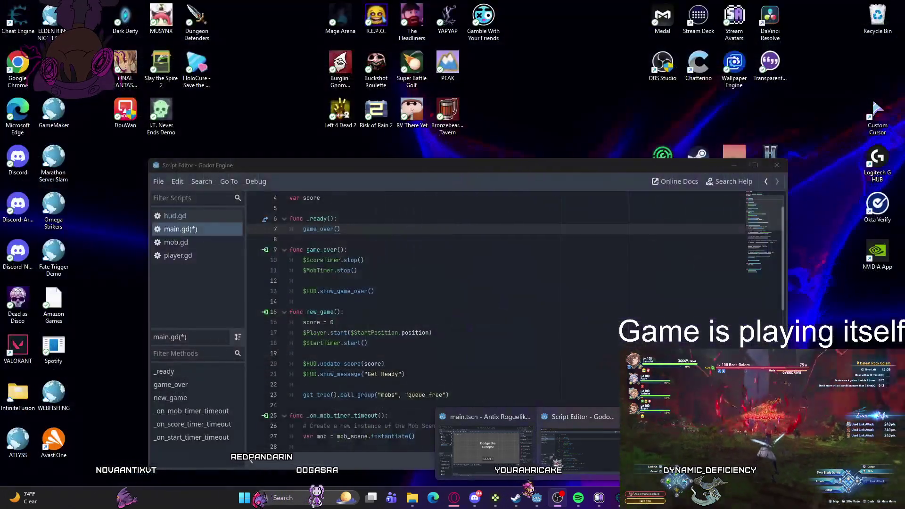
Step: Run the project with the game_over() startup call, close the test window, and return to main.gd
{"action": "left_click", "coordinate": [485, 445]}
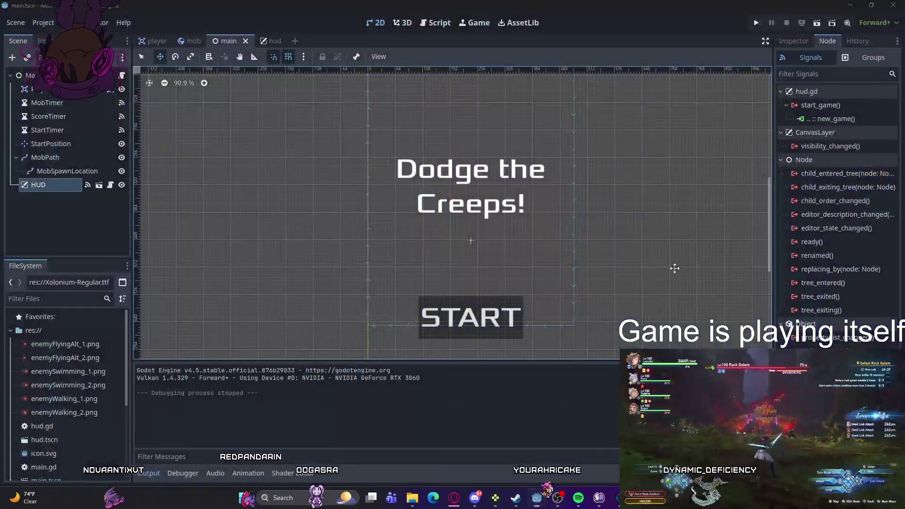
{"action": "mouse_move", "coordinate": [538, 499]}
{"action": "left_click", "coordinate": [578, 452]}
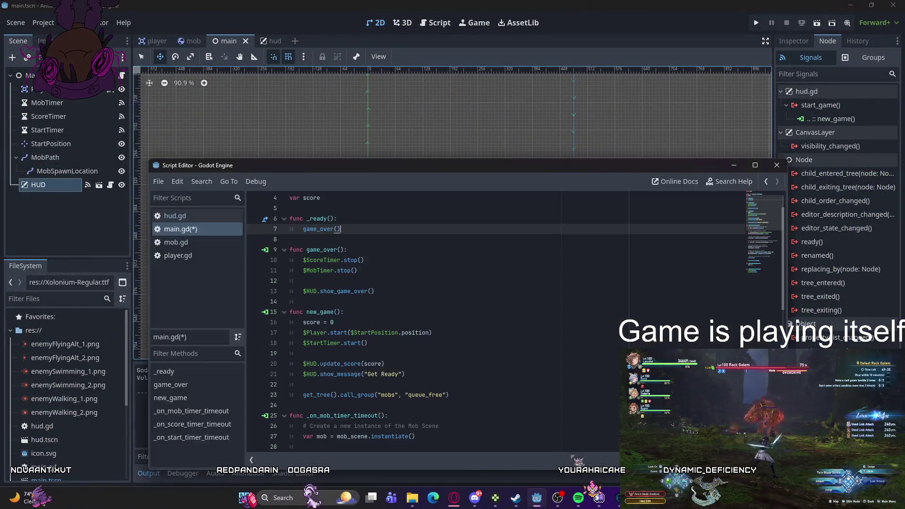
{"action": "left_click", "coordinate": [757, 23]}
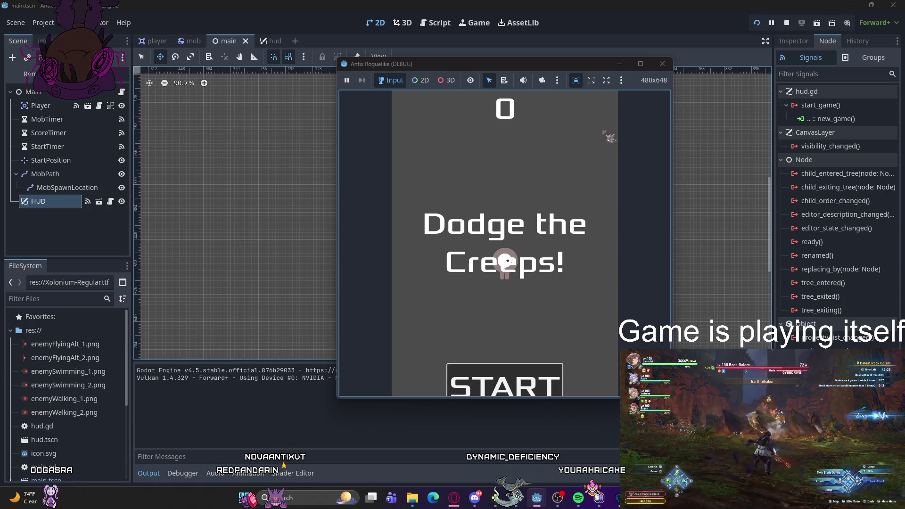
{"action": "left_click", "coordinate": [662, 64]}
{"action": "mouse_move", "coordinate": [476, 498]}
{"action": "key", "text": "alt+Tab"}
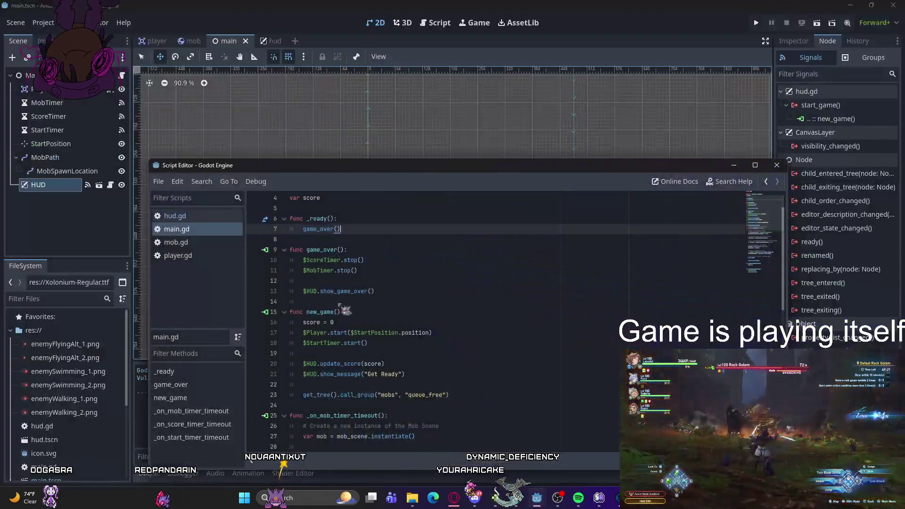
Step: Undo back to the new_game() call in _ready() and redo the queue_free group call on line 23
{"action": "key", "text": "ctrl+z"}
{"action": "key", "text": "ctrl+z"}
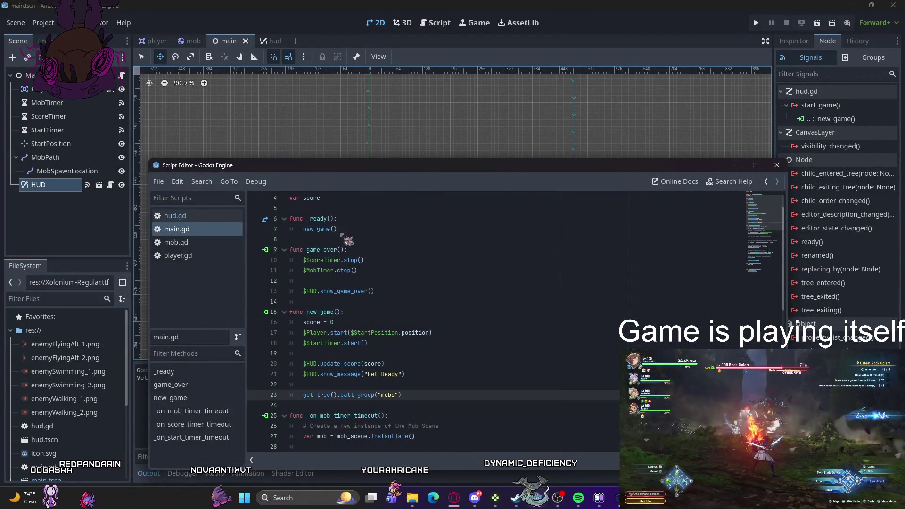
{"action": "key", "text": "ctrl+y"}
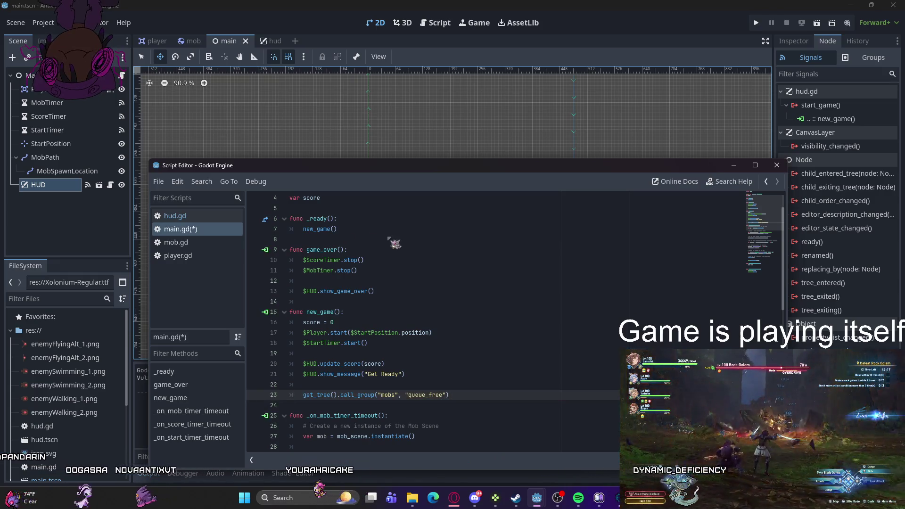
{"action": "left_click", "coordinate": [432, 373]}
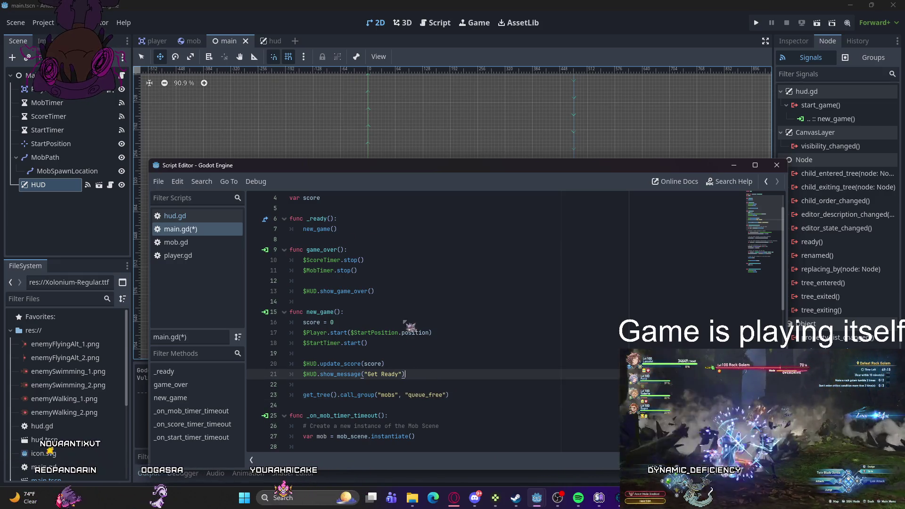
{"action": "scroll", "coordinate": [410, 315], "scroll_direction": "down", "scroll_amount": 9}
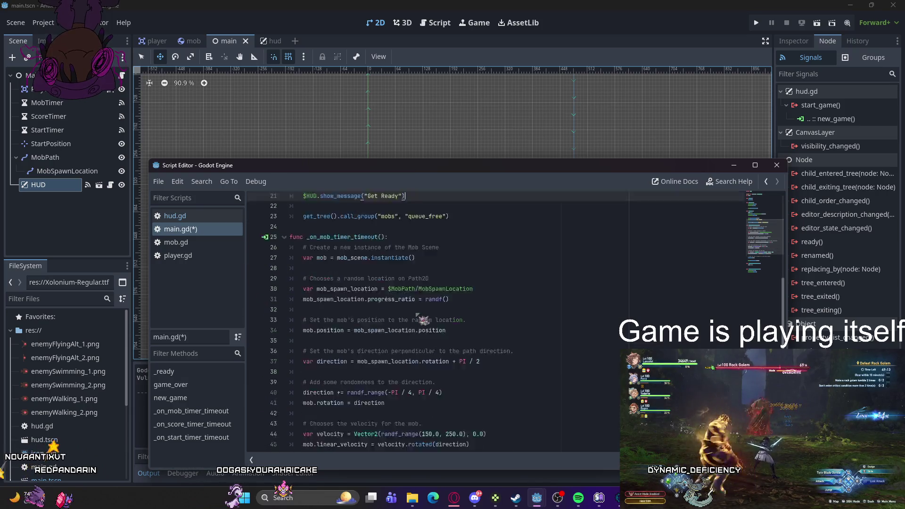
{"action": "scroll", "coordinate": [420, 316], "scroll_direction": "up", "scroll_amount": 10}
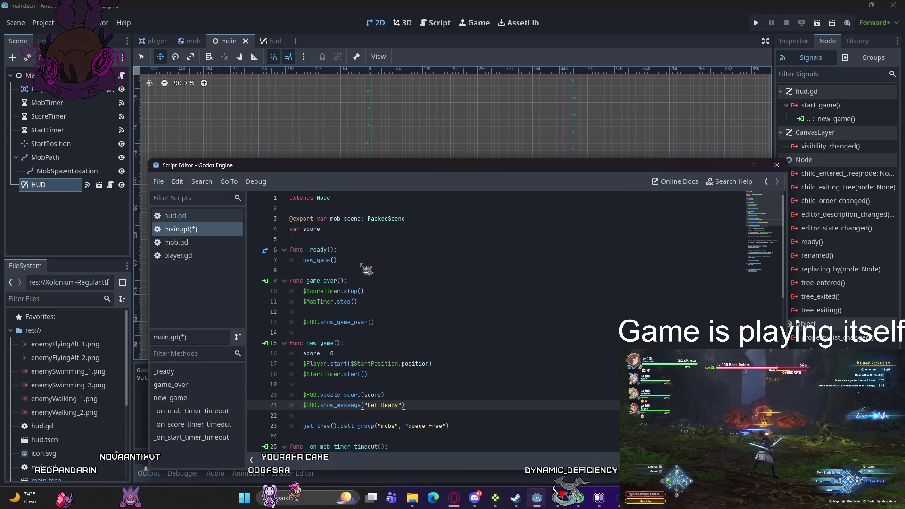
Step: Look over hud.gd, then return to main.gd at the new_game() call on line 7
{"action": "left_click", "coordinate": [207, 218]}
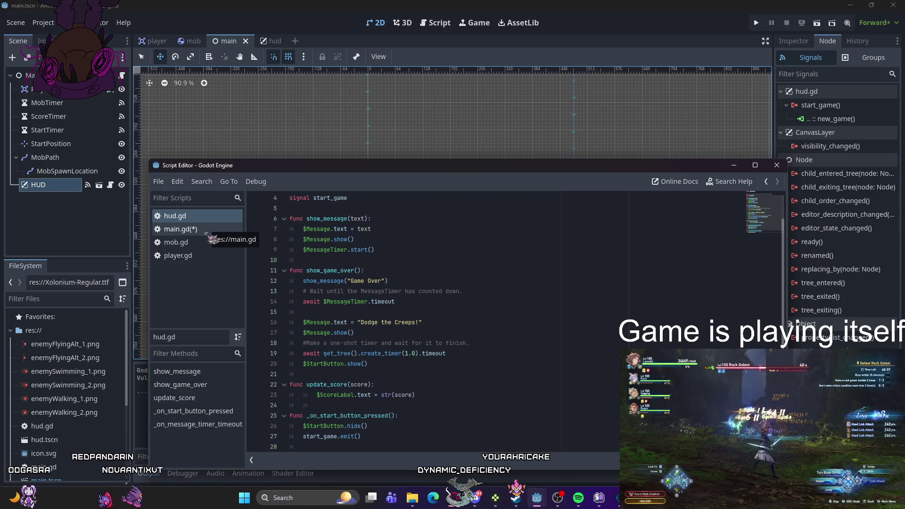
{"action": "scroll", "coordinate": [315, 261], "scroll_direction": "down", "scroll_amount": 1}
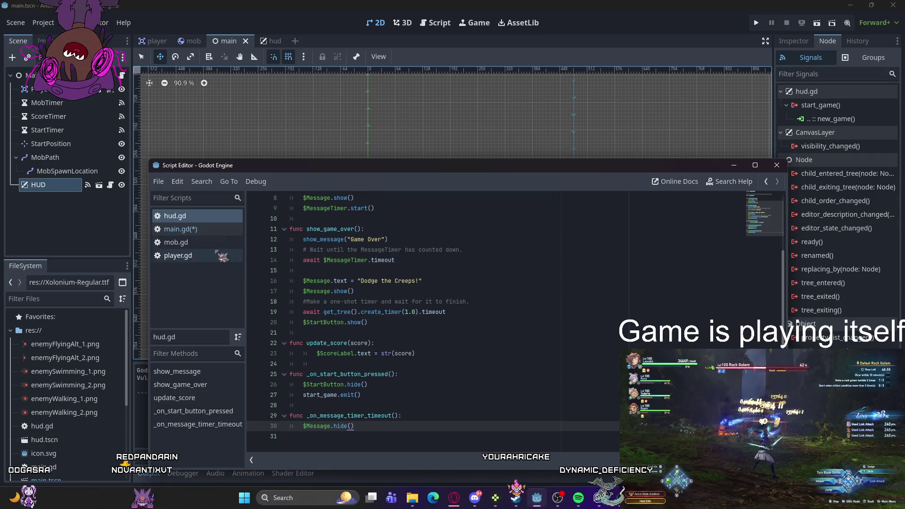
{"action": "left_click", "coordinate": [208, 230]}
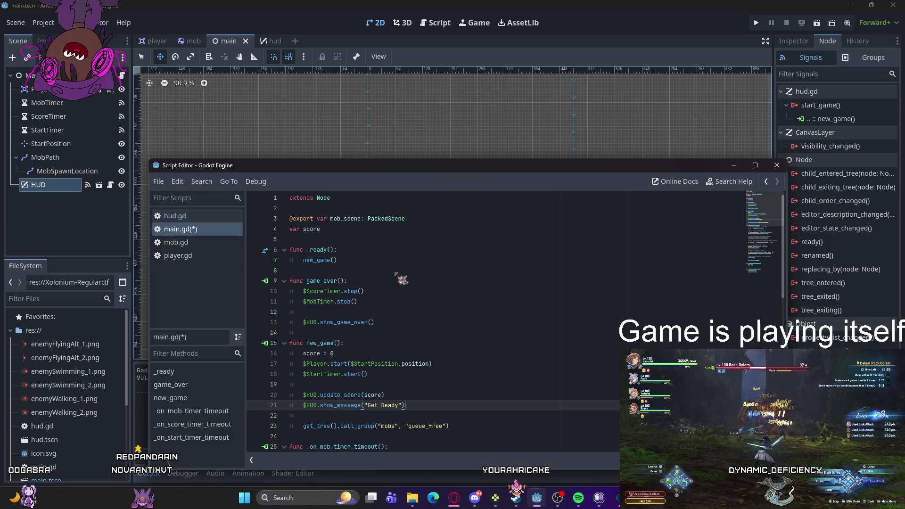
{"action": "left_click", "coordinate": [333, 260]}
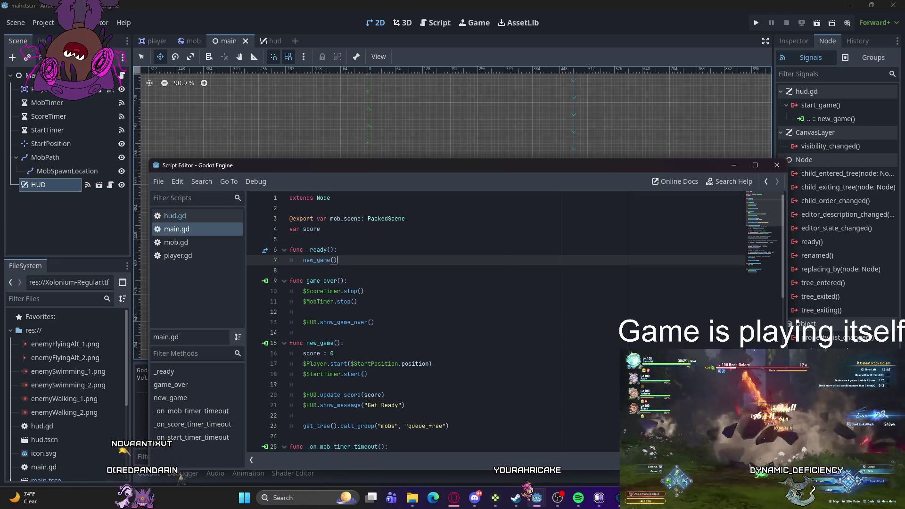
Step: Review hud.gd, then double-click the HUD's start_game() signal in the Signals panel
{"action": "key", "text": "alt+Tab"}
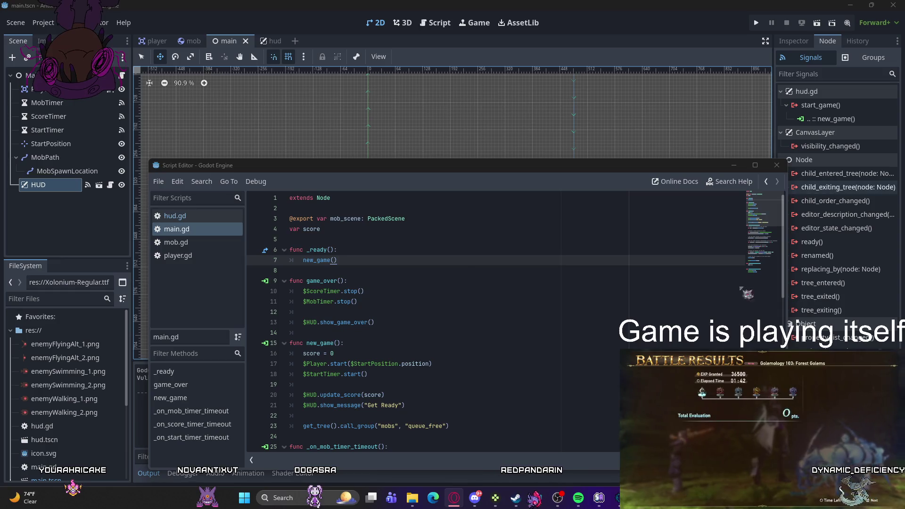
{"action": "left_click", "coordinate": [458, 280]}
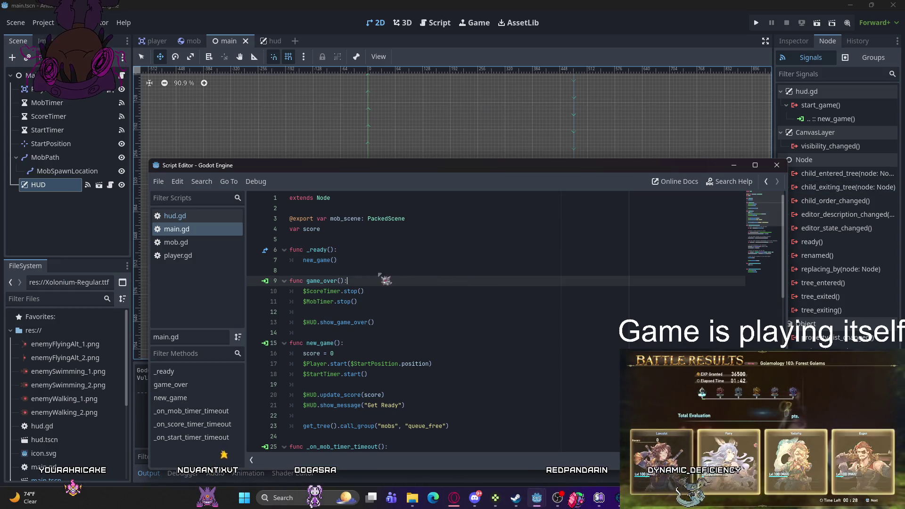
{"action": "left_click", "coordinate": [194, 217]}
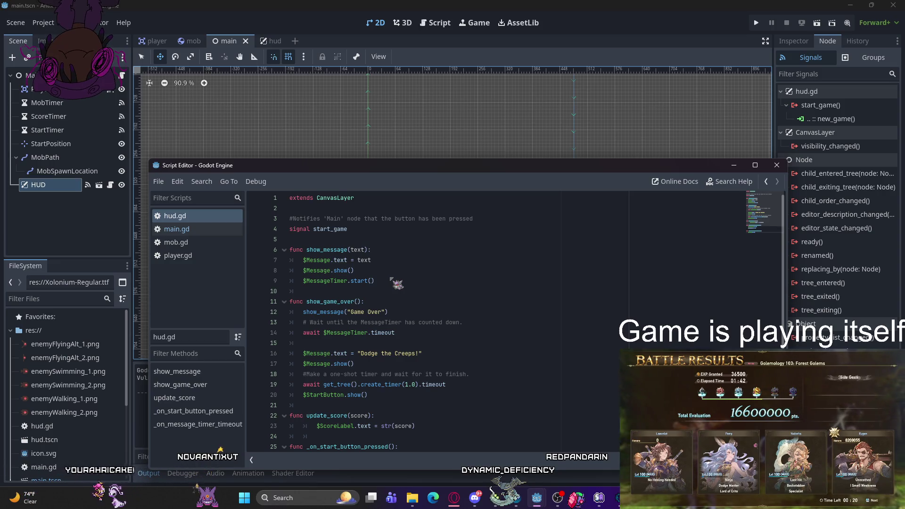
{"action": "left_click", "coordinate": [807, 106]}
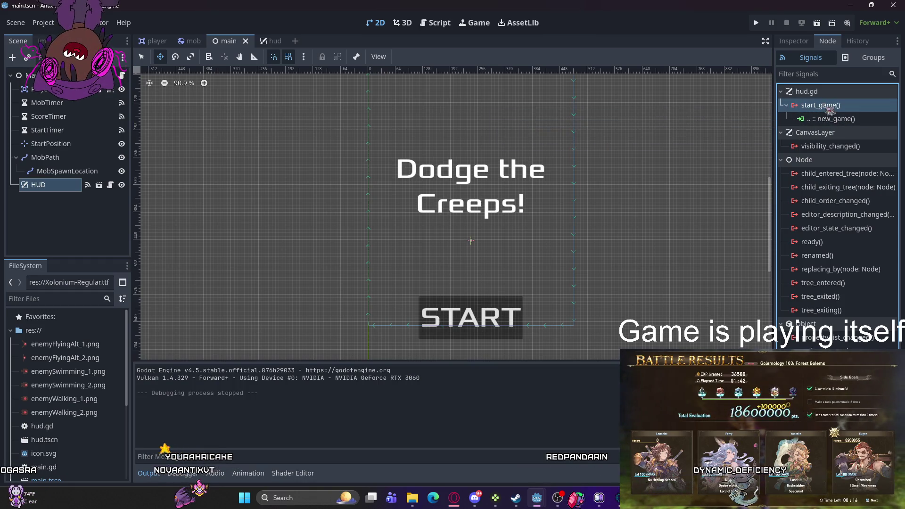
{"action": "double_click", "coordinate": [821, 104]}
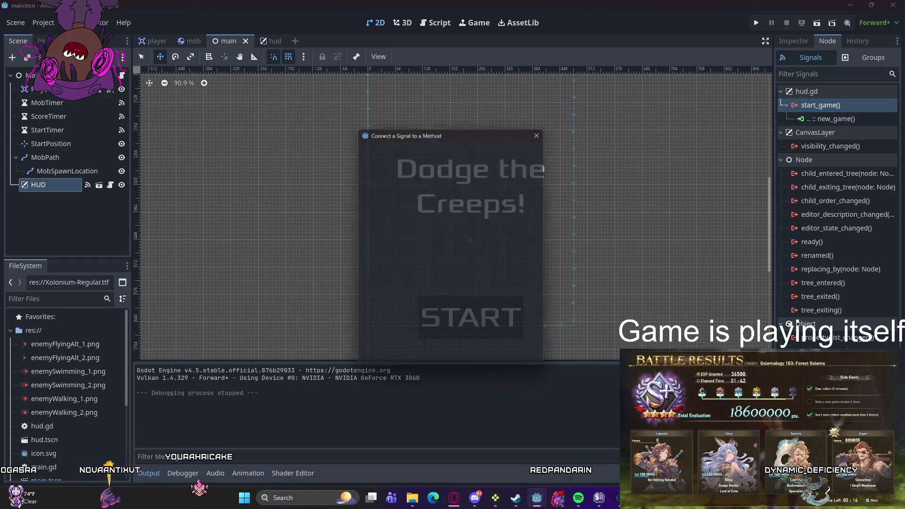
Step: Browse main's methods without picking a receiver, then open hud.gd via Go to Source
{"action": "scroll", "coordinate": [485, 294], "scroll_direction": "up", "scroll_amount": 5}
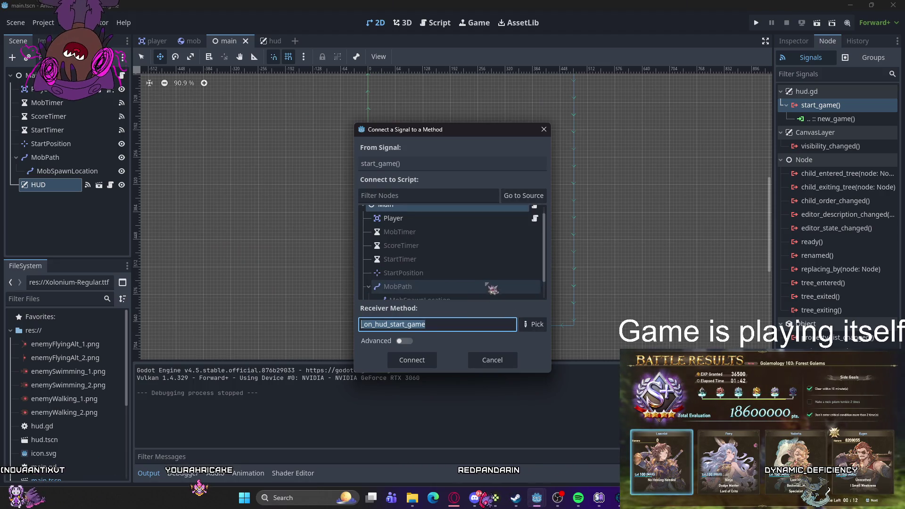
{"action": "scroll", "coordinate": [486, 283], "scroll_direction": "down", "scroll_amount": 5}
{"action": "left_click", "coordinate": [535, 324]}
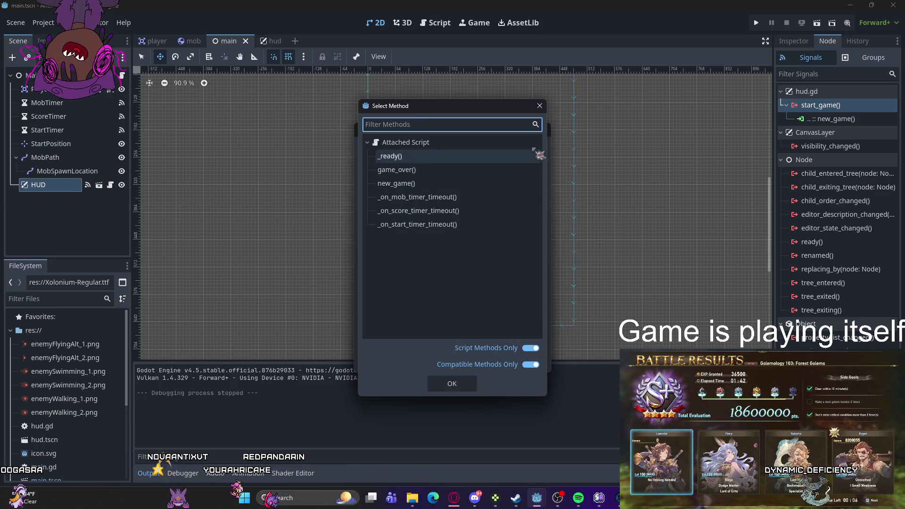
{"action": "left_click", "coordinate": [540, 106]}
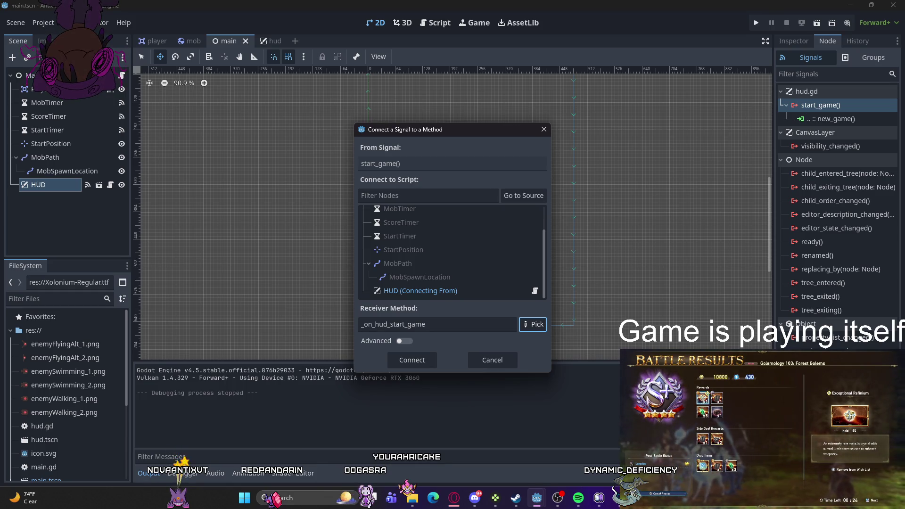
{"action": "left_click", "coordinate": [524, 195]}
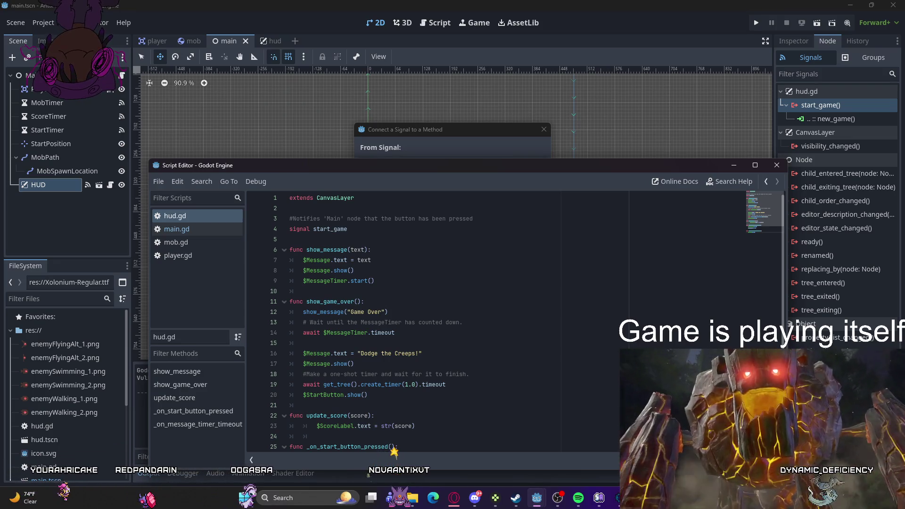
Step: Minimize the script editor and cancel the extra start_game connection dialog
{"action": "scroll", "coordinate": [406, 343], "scroll_direction": "down", "scroll_amount": 2}
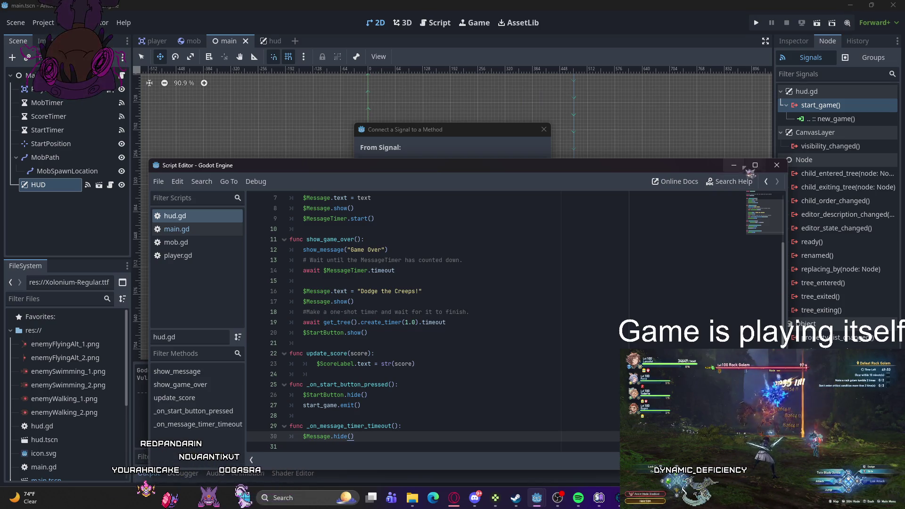
{"action": "left_click", "coordinate": [733, 165]}
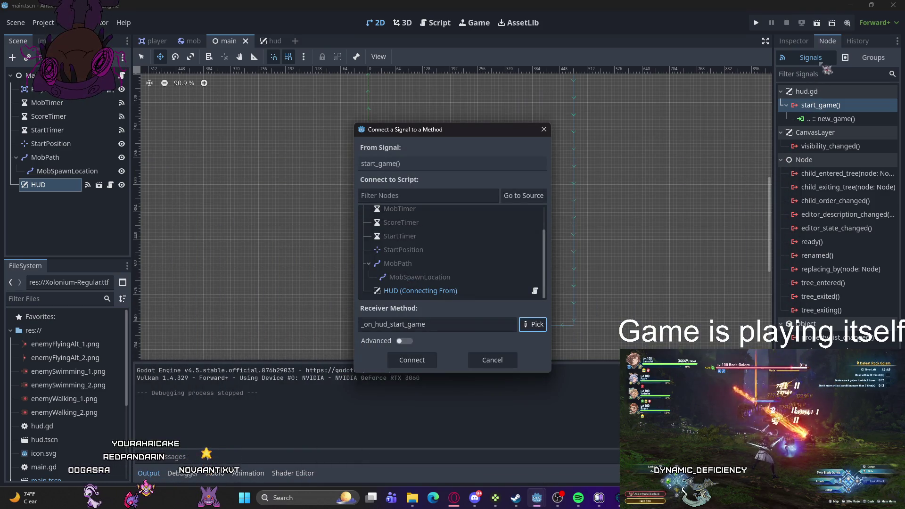
{"action": "left_click", "coordinate": [543, 129]}
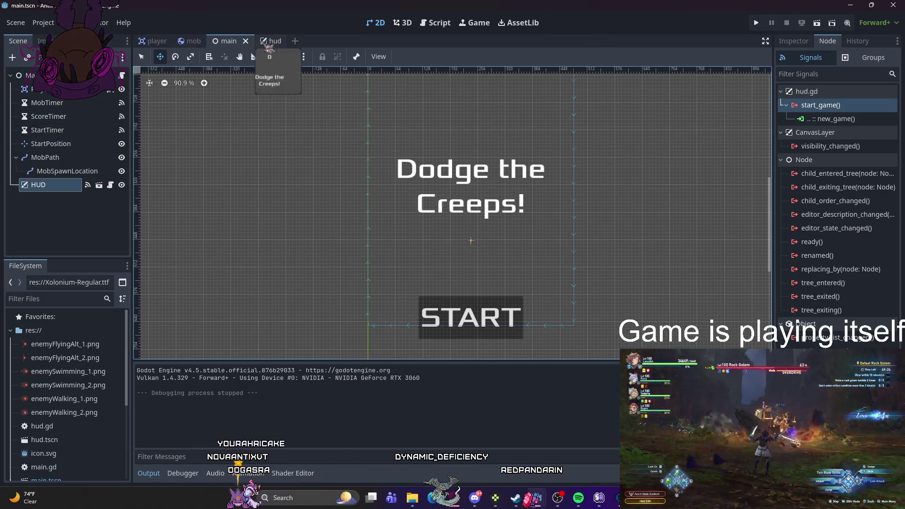
Step: Glance at the hud scene, then return to the main scene
{"action": "left_click", "coordinate": [263, 41]}
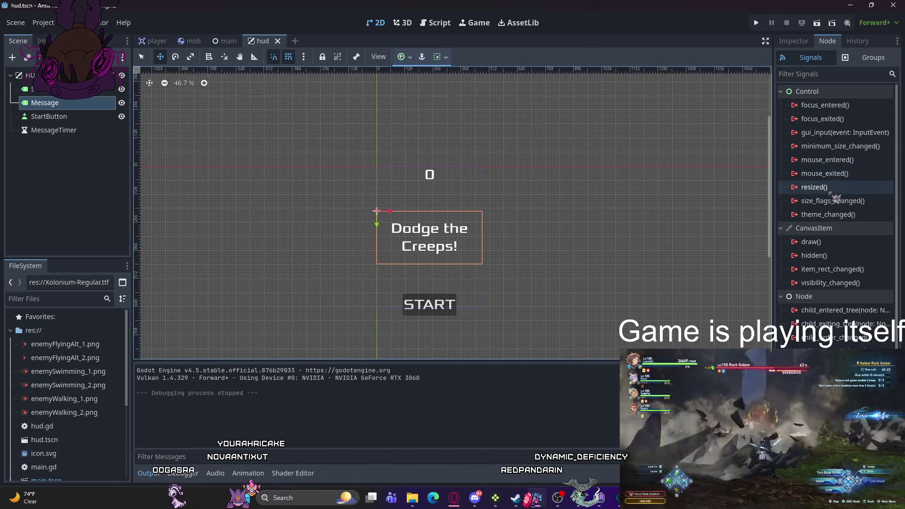
{"action": "scroll", "coordinate": [835, 198], "scroll_direction": "down", "scroll_amount": 2}
{"action": "scroll", "coordinate": [832, 208], "scroll_direction": "up", "scroll_amount": 2}
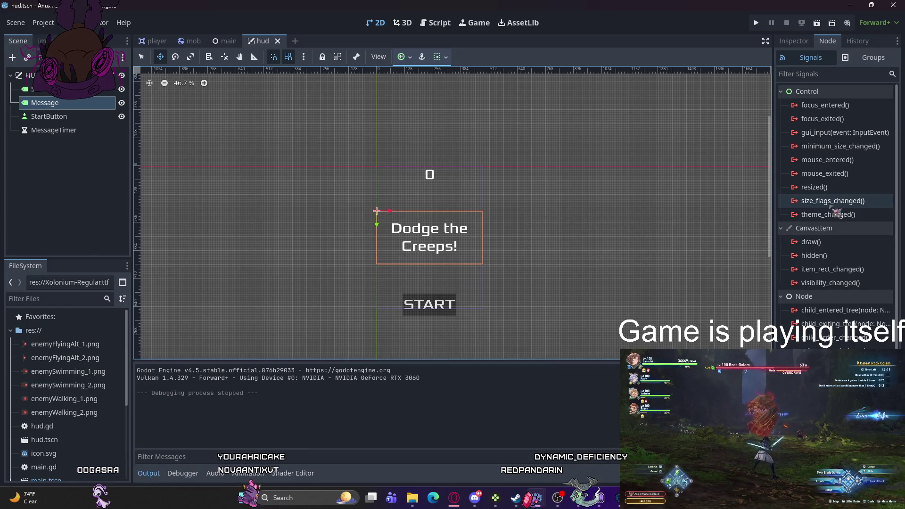
{"action": "left_click", "coordinate": [226, 41]}
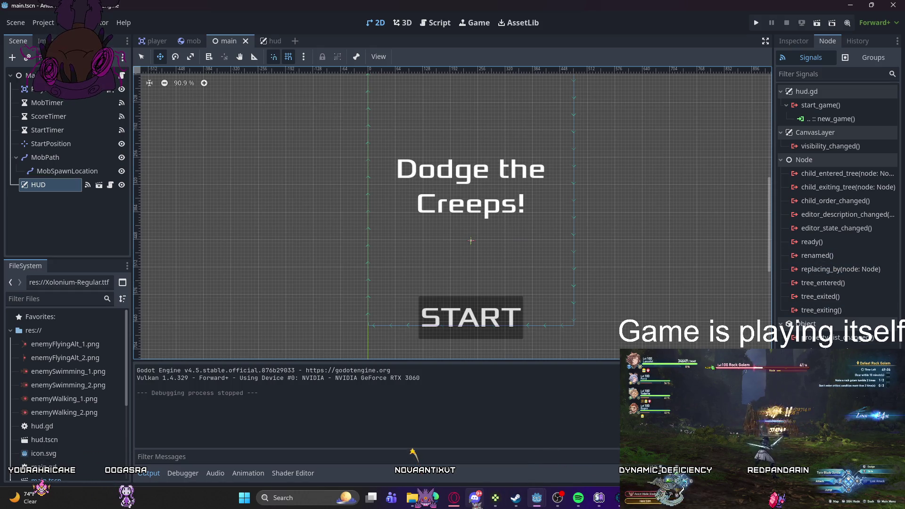
Step: Switch to the HUD scene and show main.gd in the floating script editor
{"action": "mouse_move", "coordinate": [476, 499]}
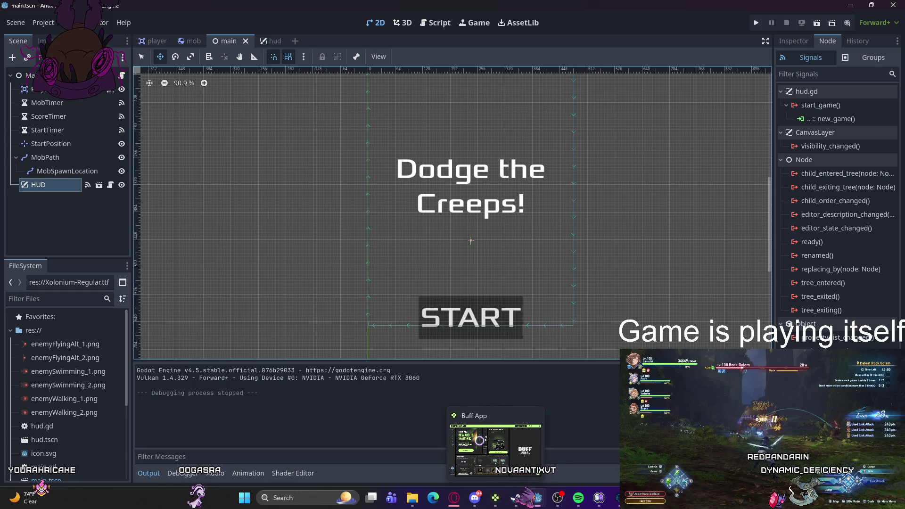
{"action": "mouse_move", "coordinate": [273, 46]}
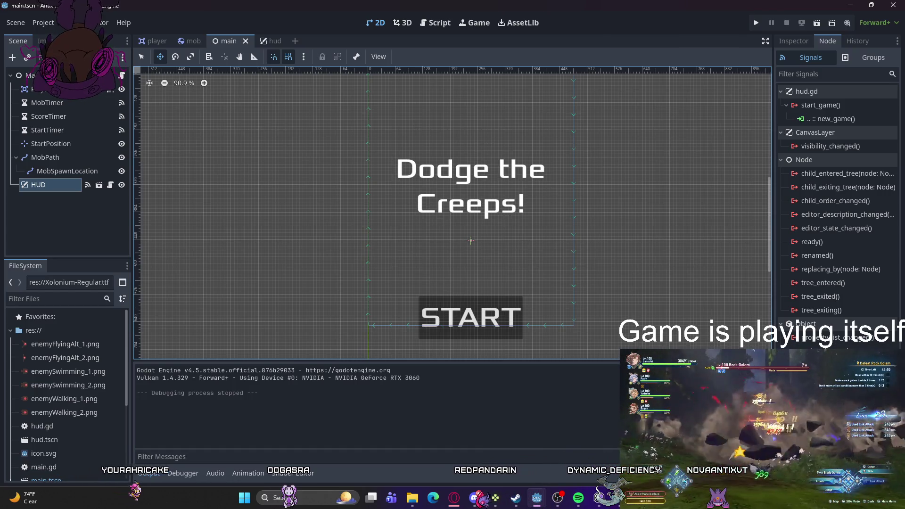
{"action": "left_click", "coordinate": [270, 42]}
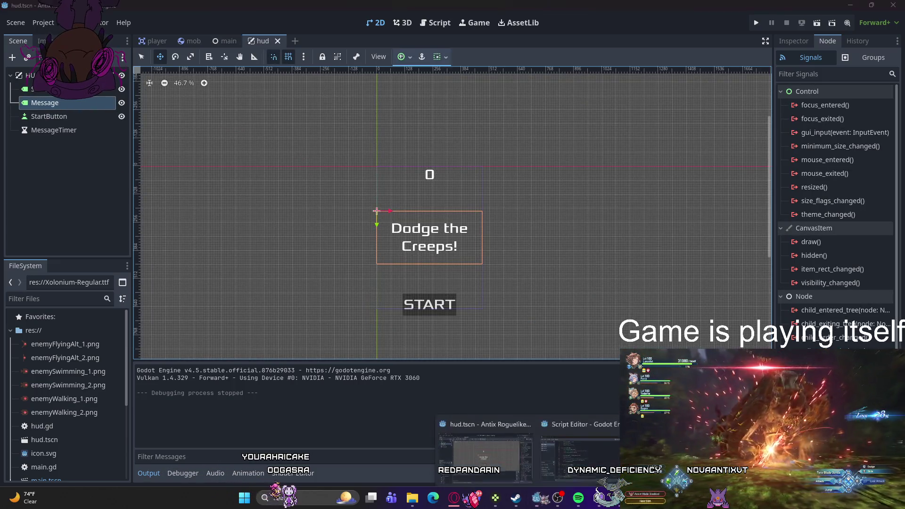
{"action": "left_click", "coordinate": [440, 23]}
{"action": "left_click", "coordinate": [176, 229]}
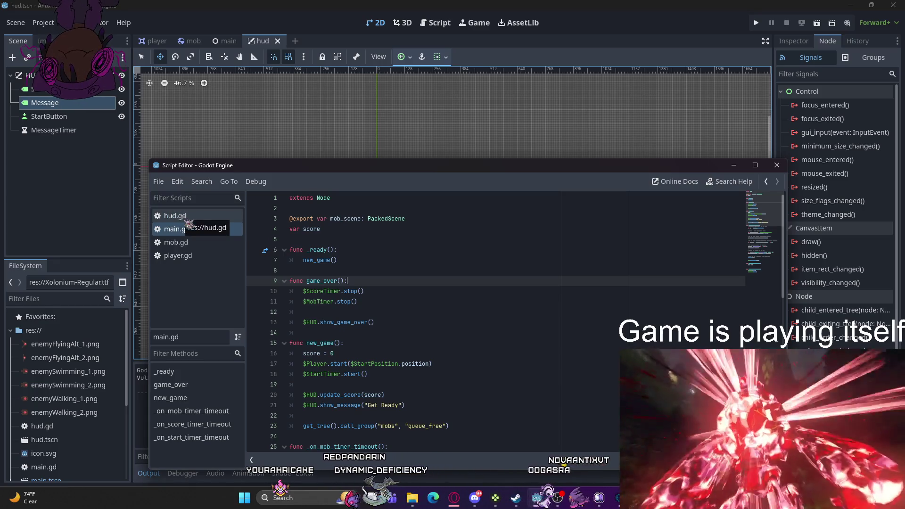
Step: Scroll through the hud.gd code, then the main.gd code
{"action": "left_click", "coordinate": [186, 220]}
{"action": "scroll", "coordinate": [329, 272], "scroll_direction": "up", "scroll_amount": 2}
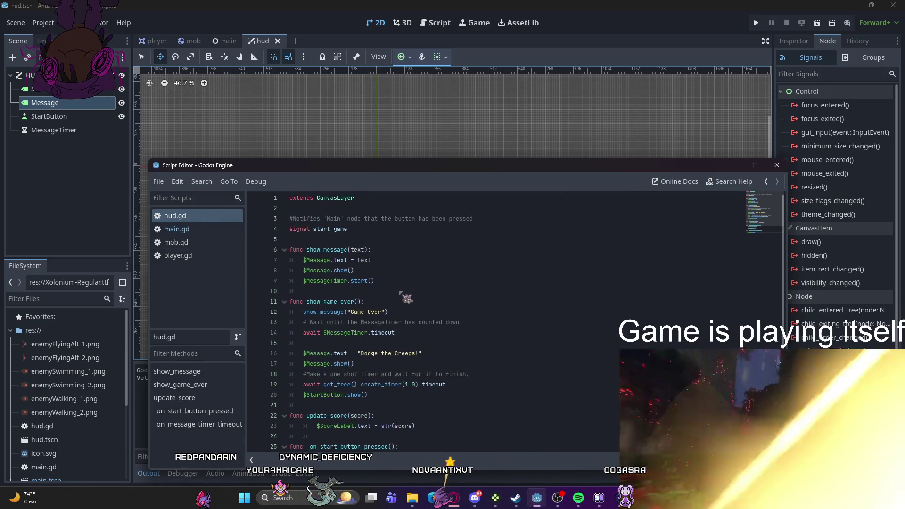
{"action": "scroll", "coordinate": [401, 293], "scroll_direction": "down", "scroll_amount": 3}
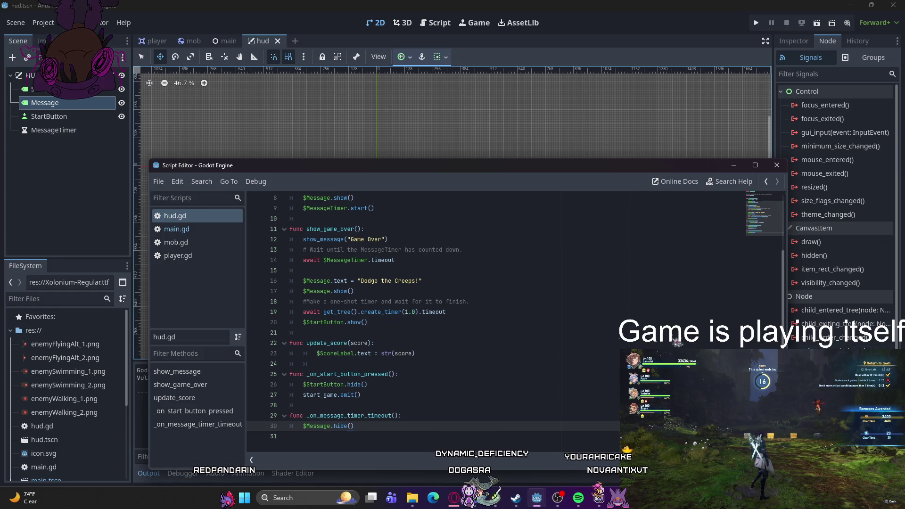
{"action": "left_click", "coordinate": [183, 232]}
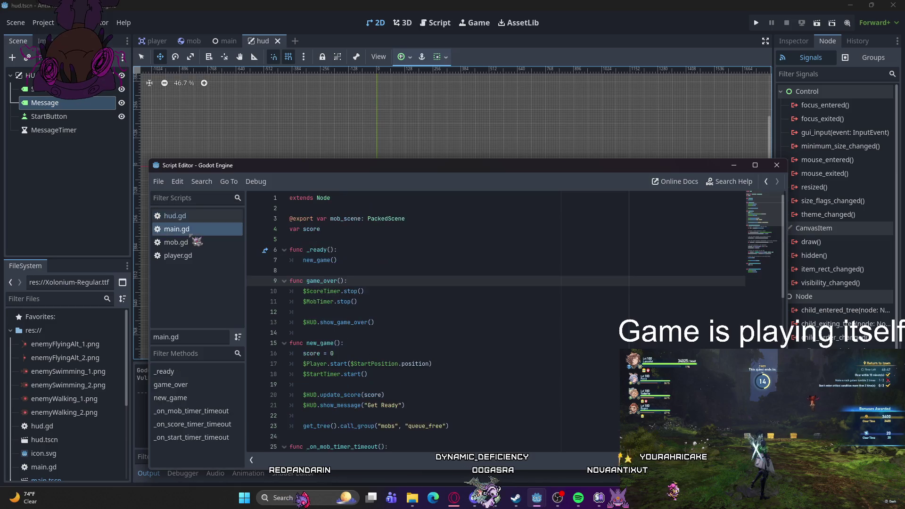
{"action": "scroll", "coordinate": [371, 284], "scroll_direction": "down", "scroll_amount": 2}
{"action": "scroll", "coordinate": [371, 286], "scroll_direction": "up", "scroll_amount": 1}
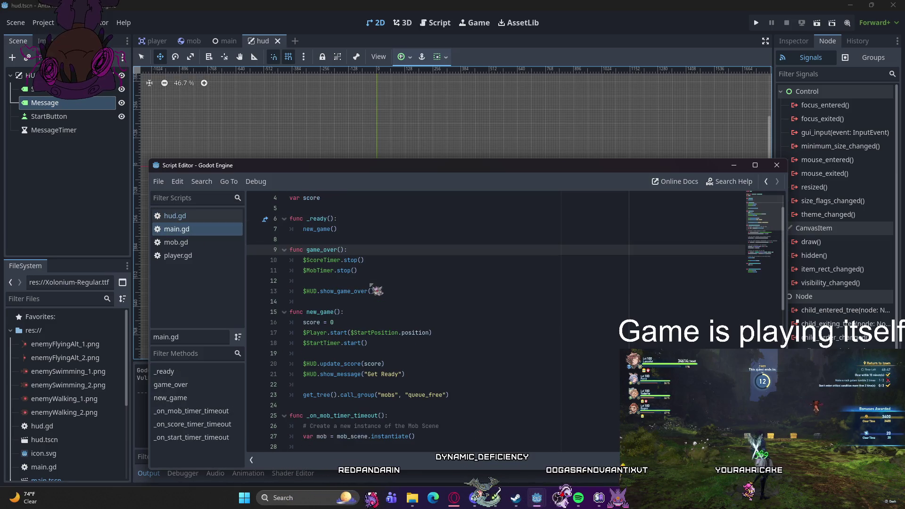
{"action": "scroll", "coordinate": [413, 273], "scroll_direction": "down", "scroll_amount": 3}
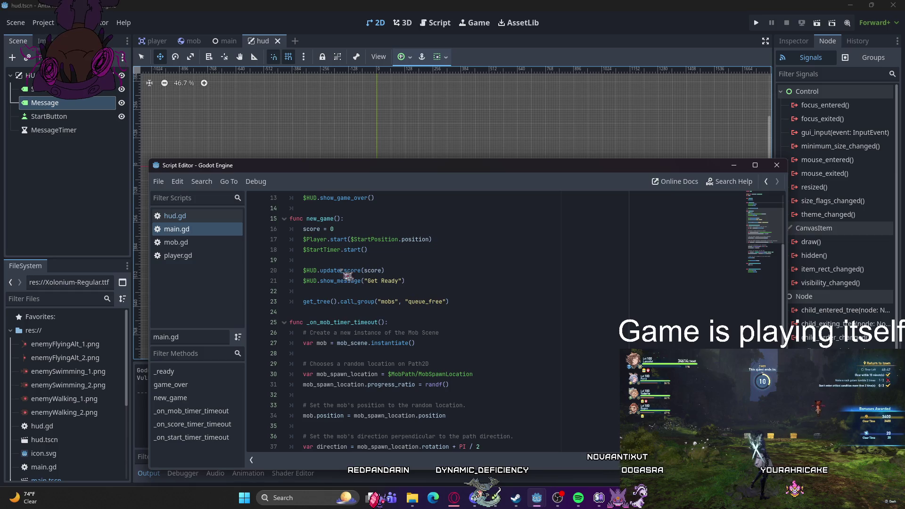
Step: Return to hud.gd and place the cursor on the 'signal start_game' line
{"action": "left_click", "coordinate": [193, 230]}
{"action": "left_click", "coordinate": [182, 215]}
{"action": "scroll", "coordinate": [377, 264], "scroll_direction": "up", "scroll_amount": 2}
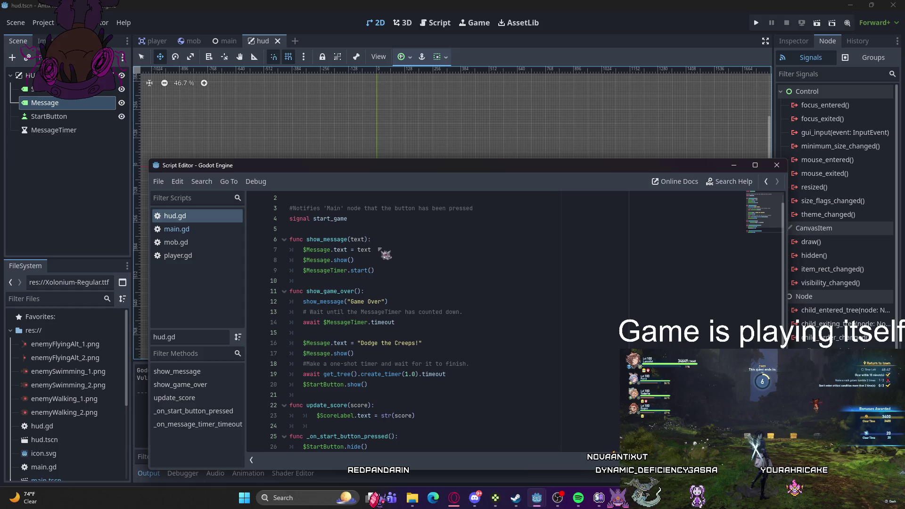
{"action": "left_click", "coordinate": [357, 219]}
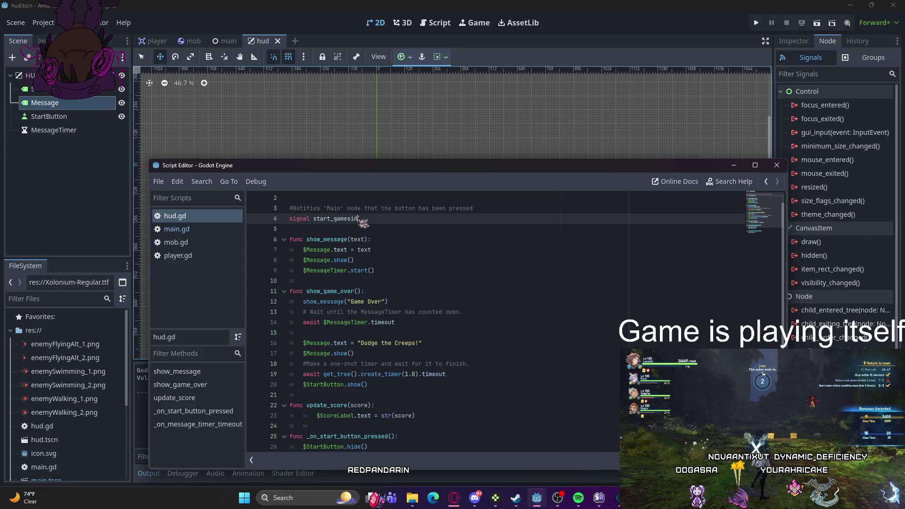
Step: Add 'signal start_button' and 'signal message_timer' lines below start_game in hud.gd
{"action": "key", "text": "Return"}
{"action": "type", "text": "signal star"}
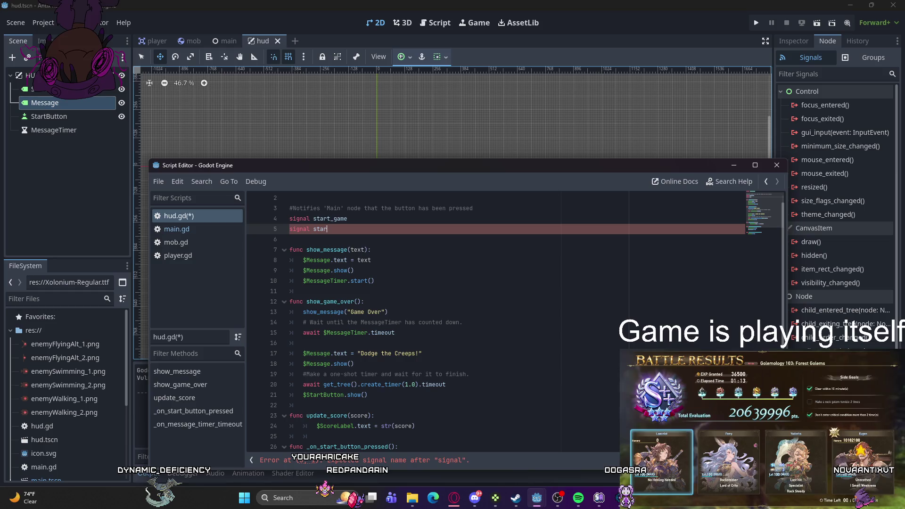
{"action": "type", "text": "_butto"}
{"action": "type", "text": "n"}
{"action": "key", "text": "Return"}
{"action": "type", "text": "signal M"}
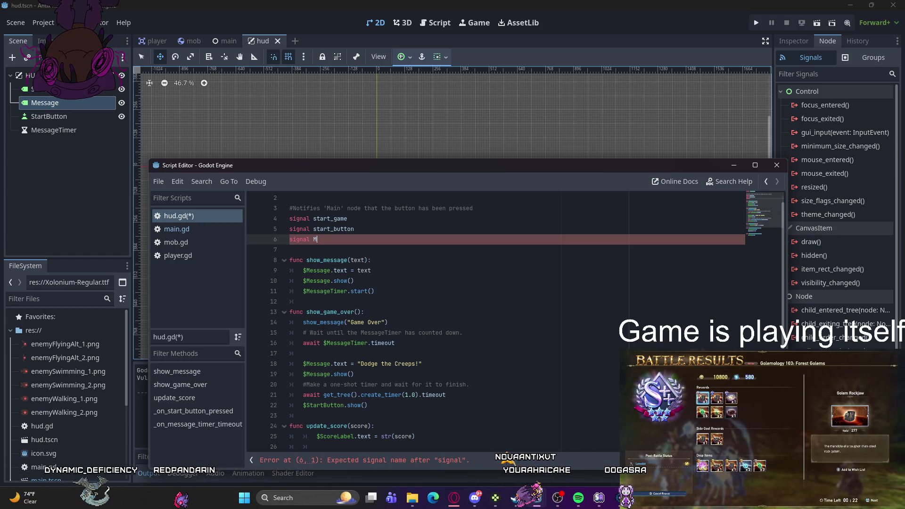
{"action": "type", "text": "m"}
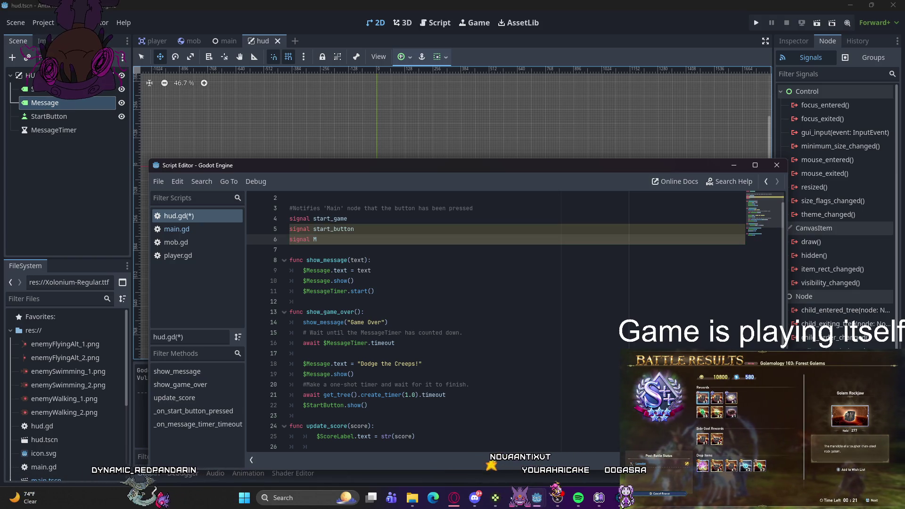
{"action": "type", "text": "essage_timer"}
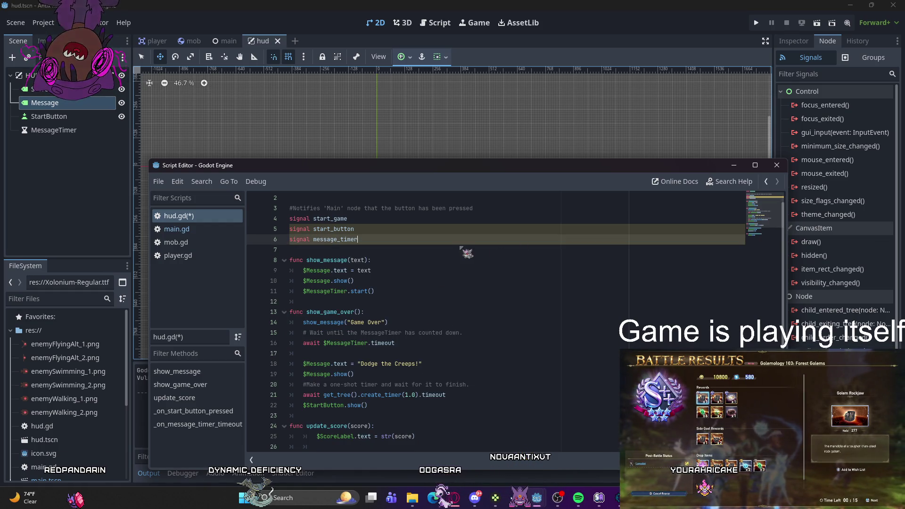
Step: Save hud.gd and close the floating script editor
{"action": "key", "text": "ctrl+s"}
{"action": "left_click", "coordinate": [199, 231]}
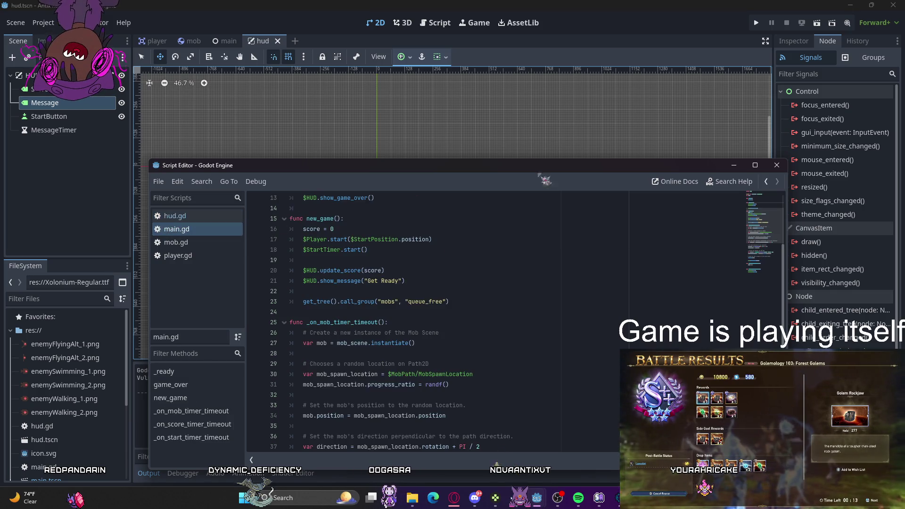
{"action": "left_click", "coordinate": [778, 165]}
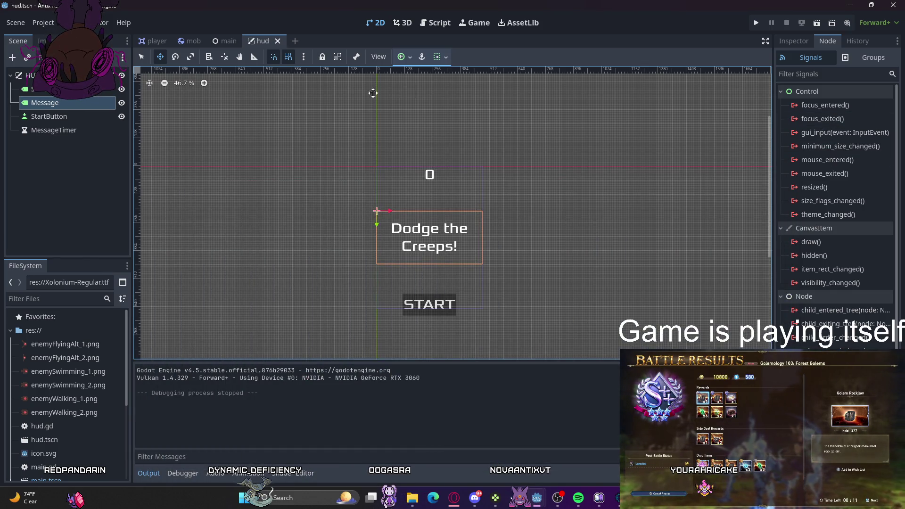
Step: In the main scene, start connecting start_button, browse receiver methods, then cancel
{"action": "left_click", "coordinate": [229, 41]}
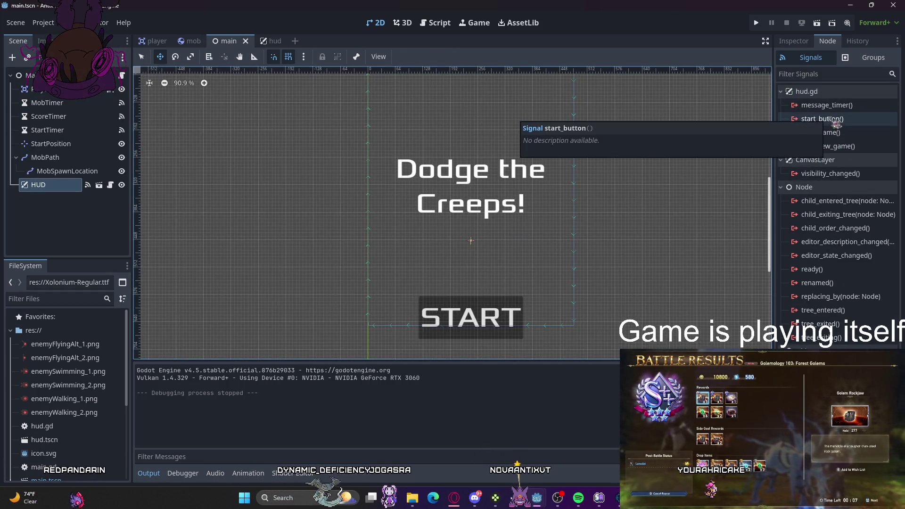
{"action": "left_click", "coordinate": [833, 121]}
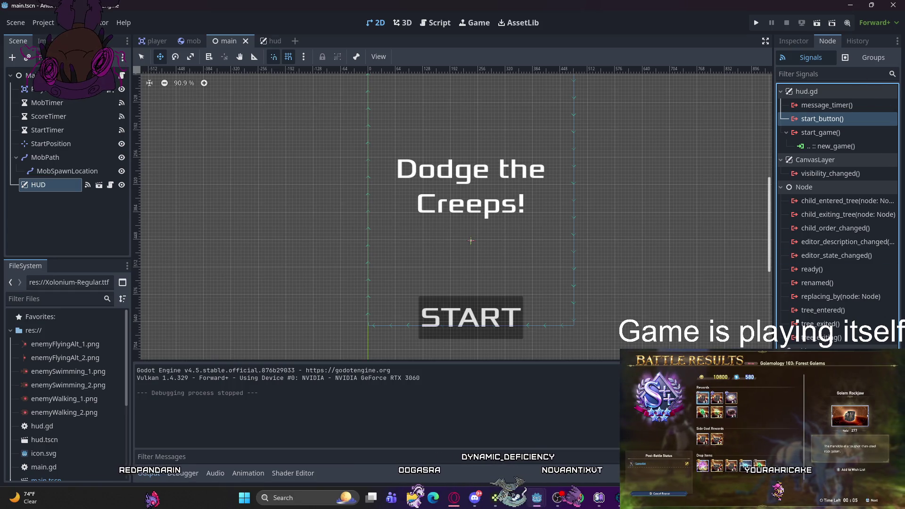
{"action": "double_click", "coordinate": [830, 119]}
{"action": "scroll", "coordinate": [452, 258], "scroll_direction": "up", "scroll_amount": 3}
{"action": "scroll", "coordinate": [451, 258], "scroll_direction": "down", "scroll_amount": 3}
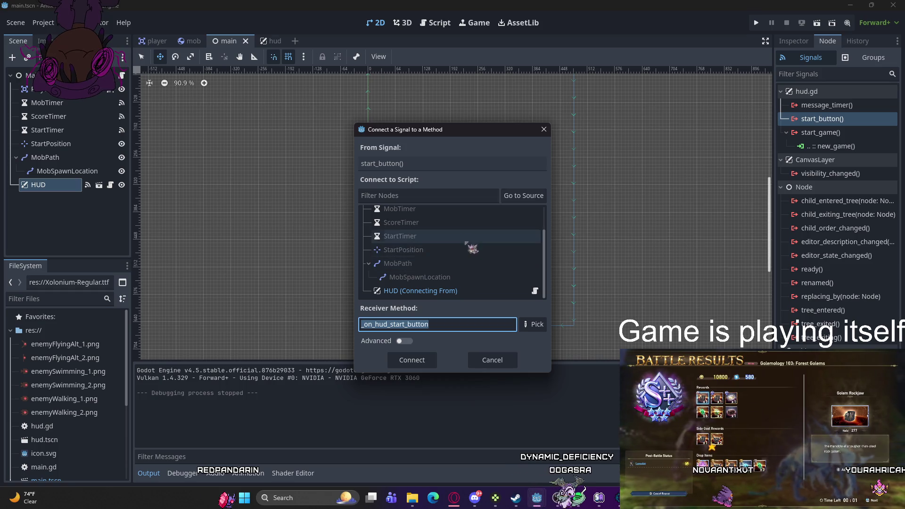
{"action": "left_click", "coordinate": [535, 325]}
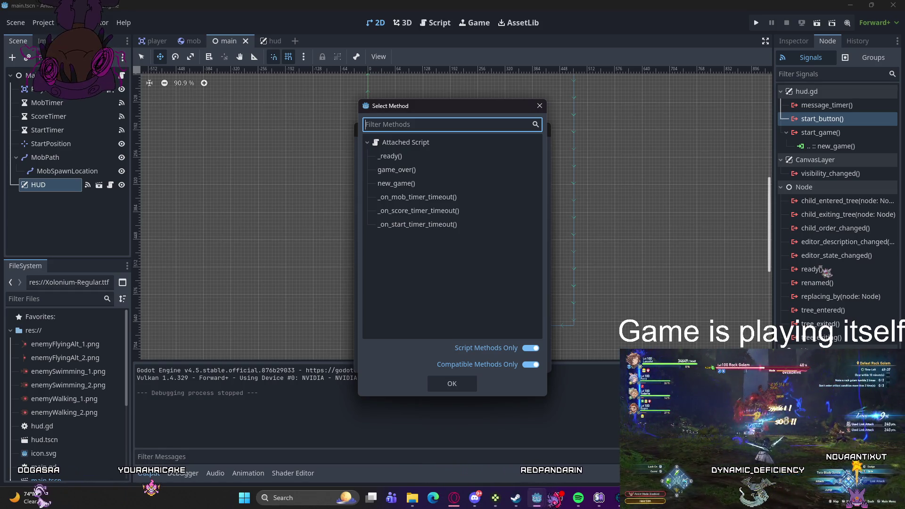
{"action": "left_click", "coordinate": [540, 106]}
{"action": "left_click", "coordinate": [544, 129]}
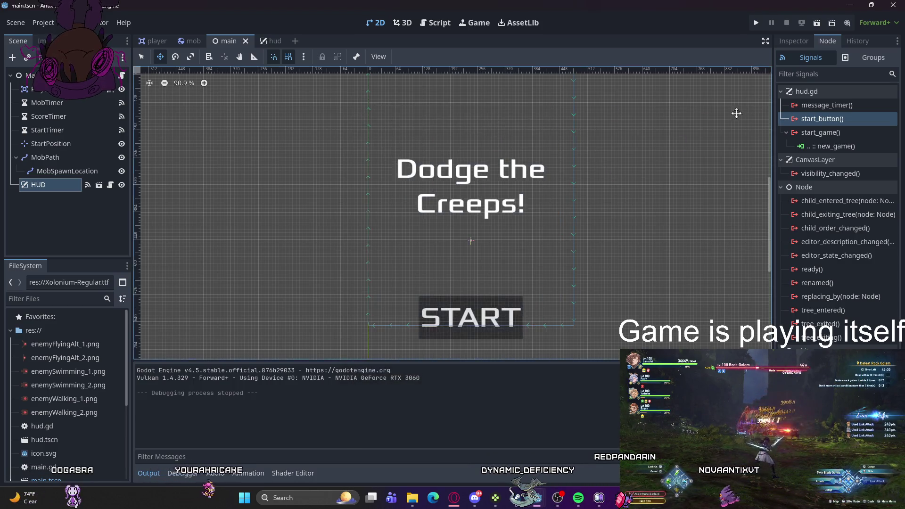
Step: Connect the message_timer signal to _on_score_timer_timeout instead of _on_mob_timer_timeout
{"action": "left_click", "coordinate": [827, 105]}
{"action": "double_click", "coordinate": [827, 105]}
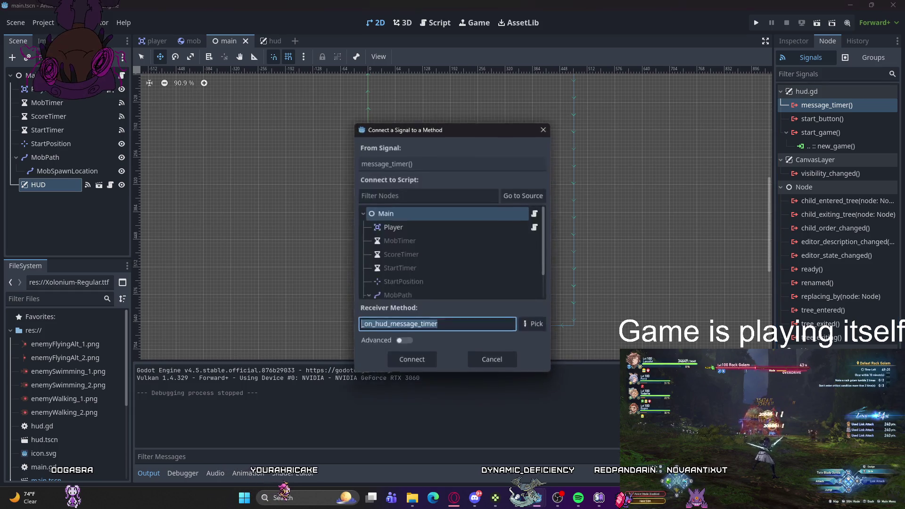
{"action": "left_click", "coordinate": [535, 325]}
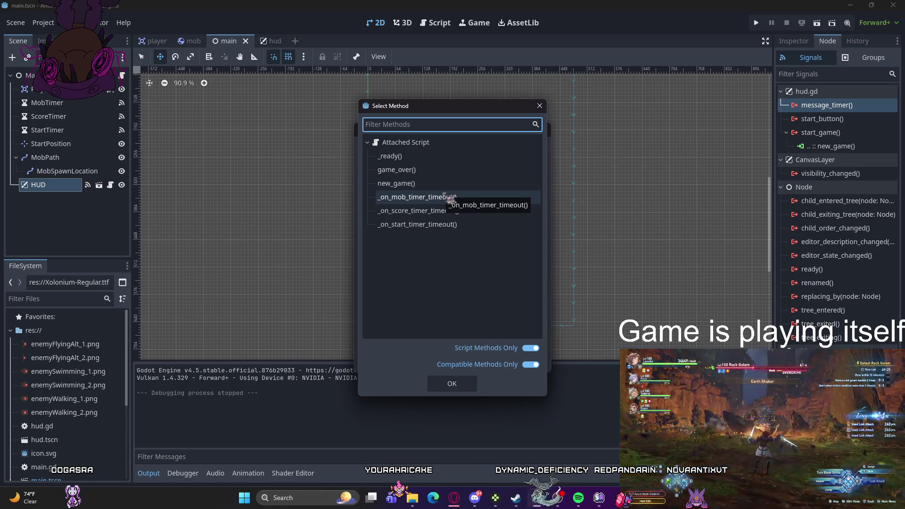
{"action": "left_click", "coordinate": [450, 198]}
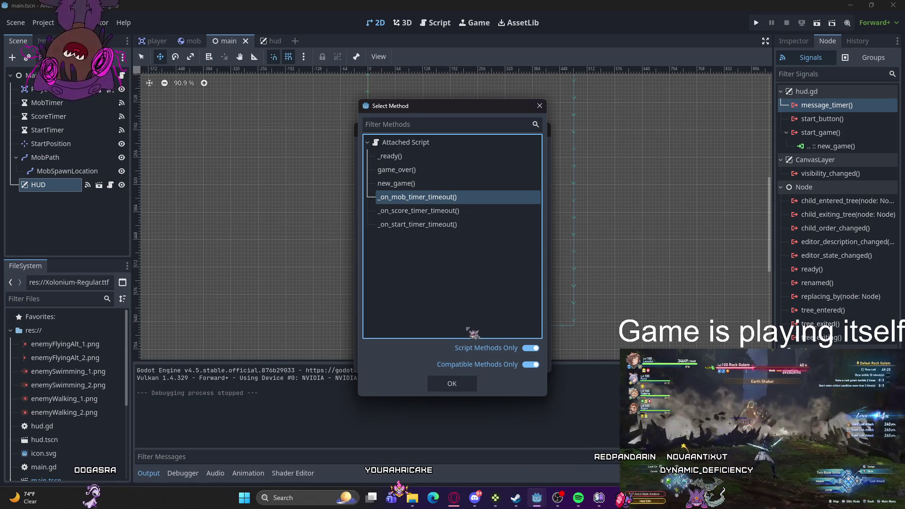
{"action": "left_click", "coordinate": [453, 384]}
{"action": "left_click", "coordinate": [532, 325]}
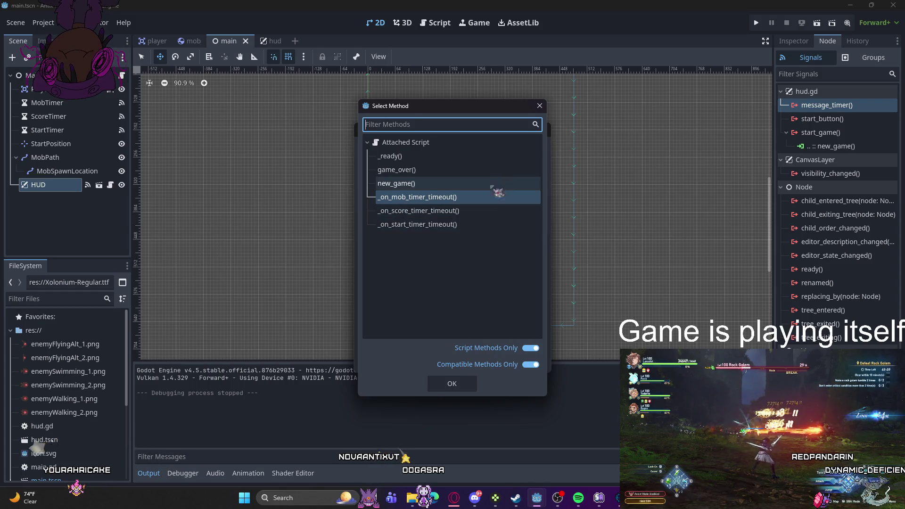
{"action": "left_click", "coordinate": [463, 211]}
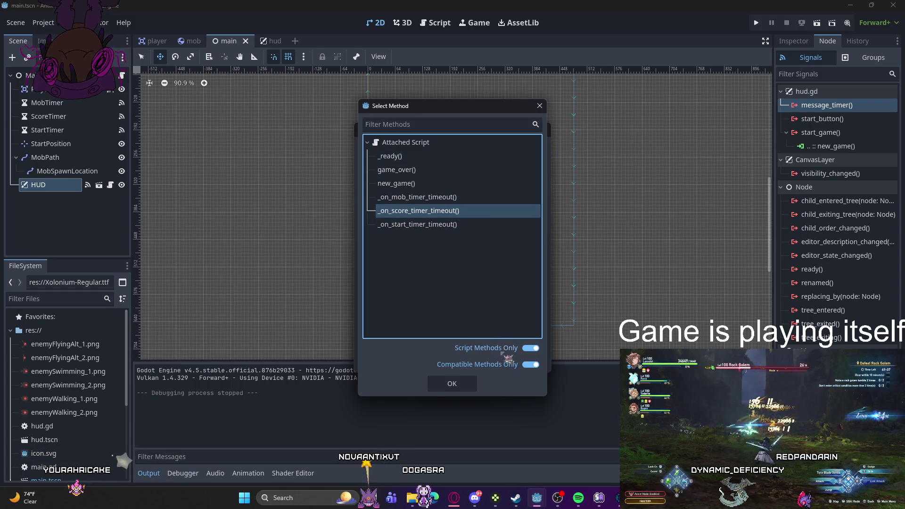
{"action": "left_click", "coordinate": [469, 384]}
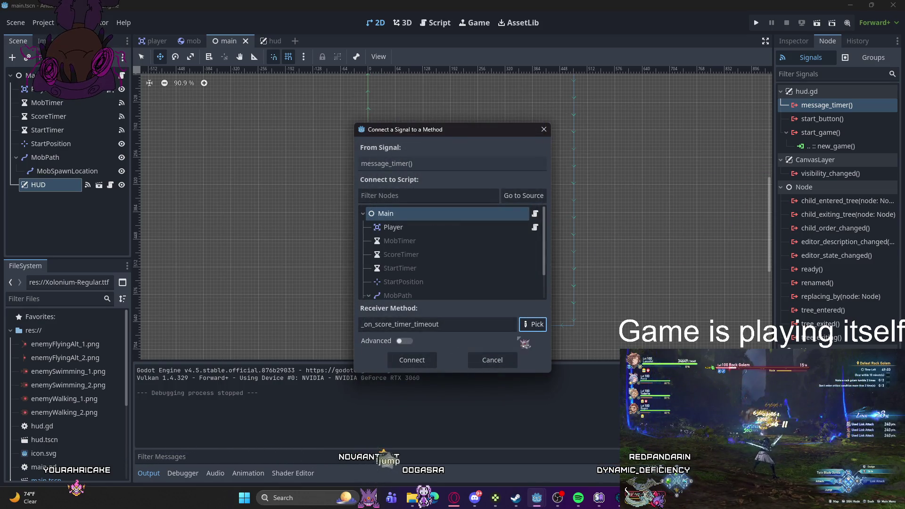
{"action": "left_click", "coordinate": [412, 360]}
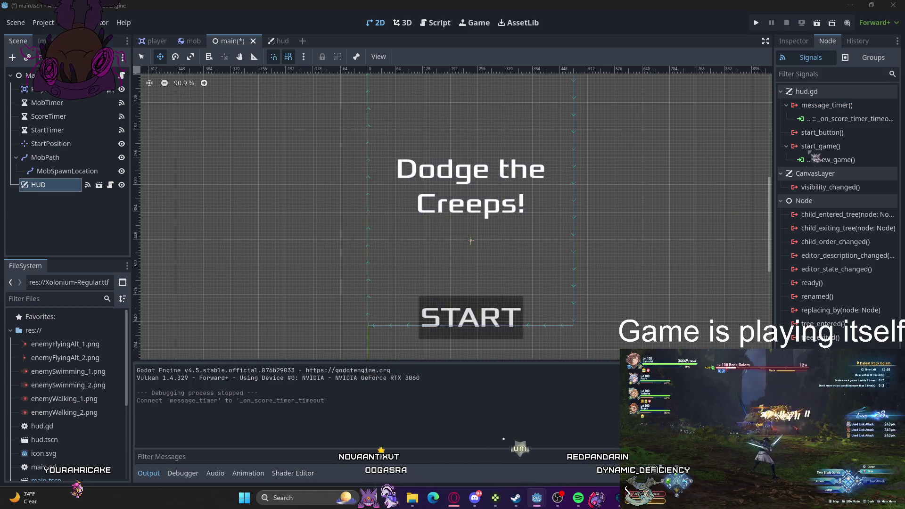
Step: Connect the start_button signal to _on_hud_start_button
{"action": "left_click", "coordinate": [834, 135]}
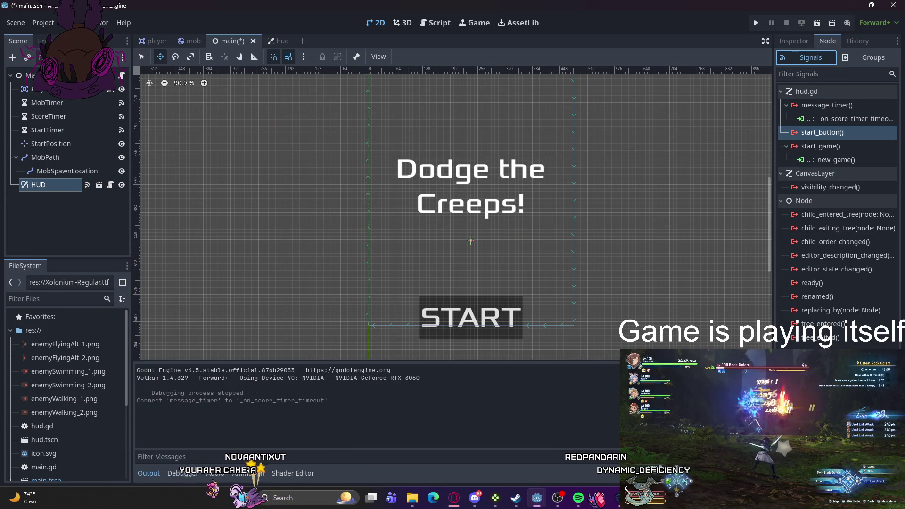
{"action": "left_click", "coordinate": [827, 134]}
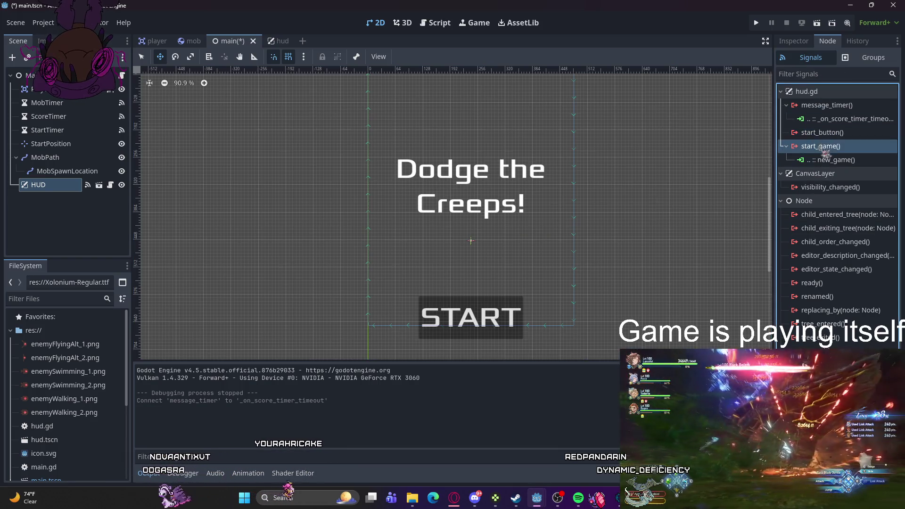
{"action": "left_click", "coordinate": [876, 474]}
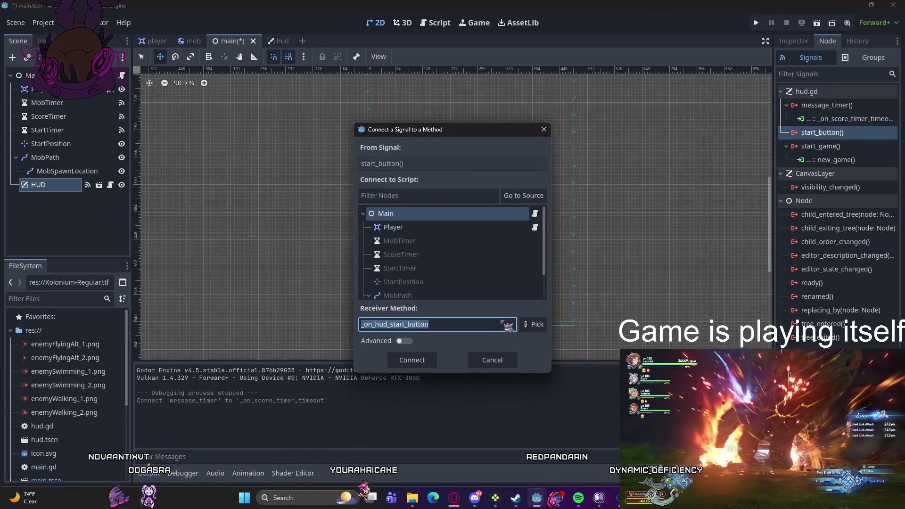
{"action": "left_click", "coordinate": [532, 327]}
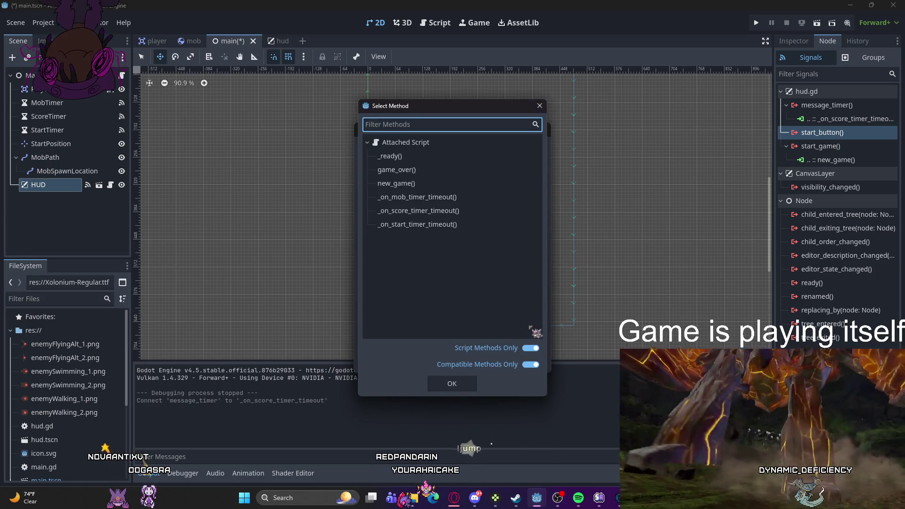
{"action": "left_click", "coordinate": [452, 384]}
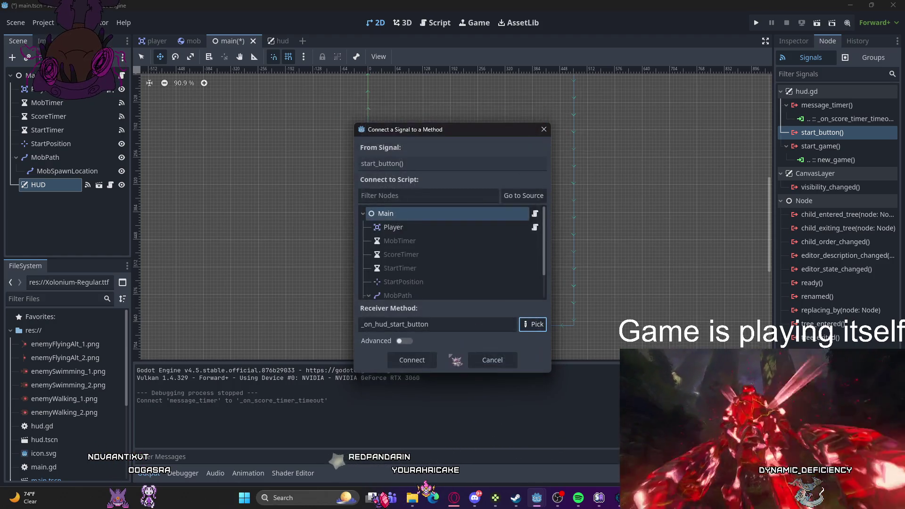
{"action": "left_click", "coordinate": [429, 363]}
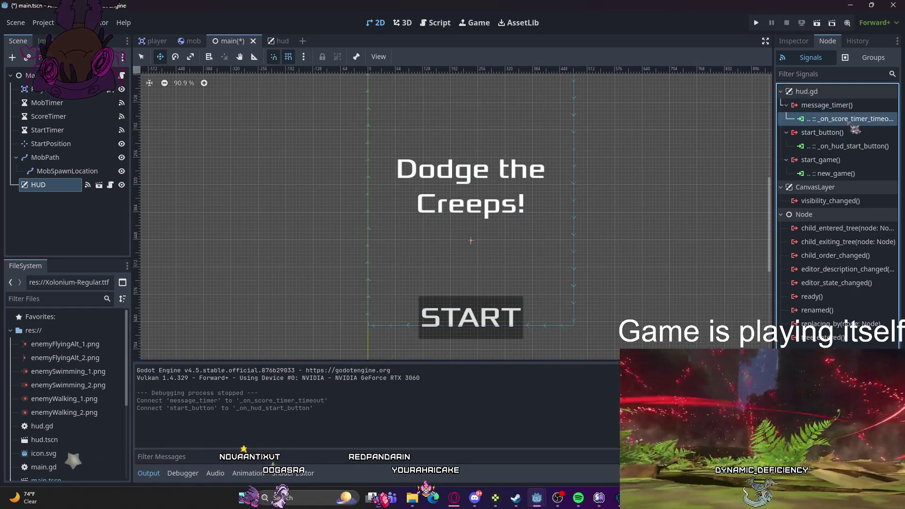
Step: Reroute message_timer from _on_score_timer_timeout to _on_hud_message_timer and run the game to test
{"action": "right_click", "coordinate": [851, 120]}
{"action": "left_click", "coordinate": [849, 156]}
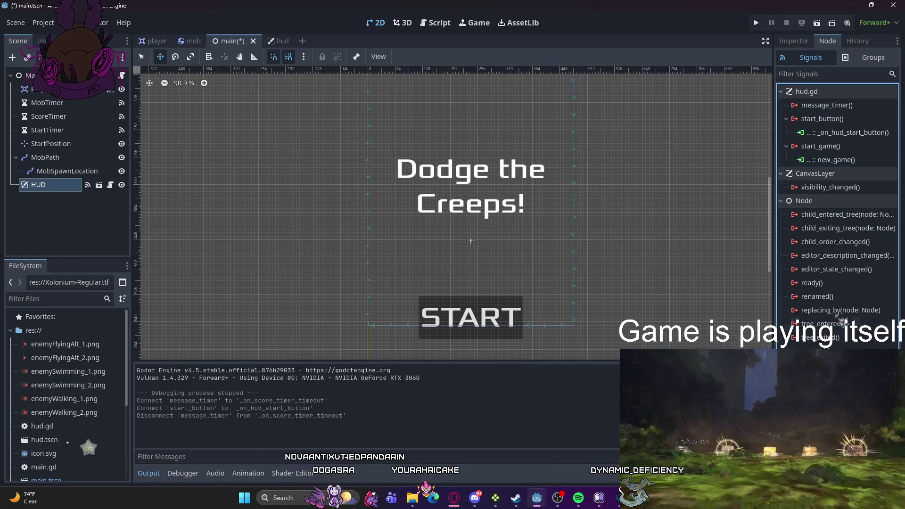
{"action": "double_click", "coordinate": [831, 107]}
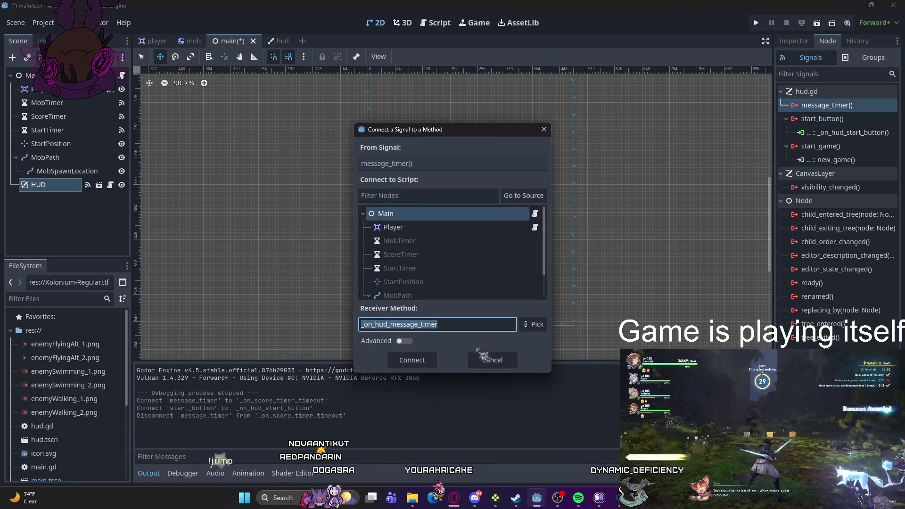
{"action": "left_click", "coordinate": [412, 360]}
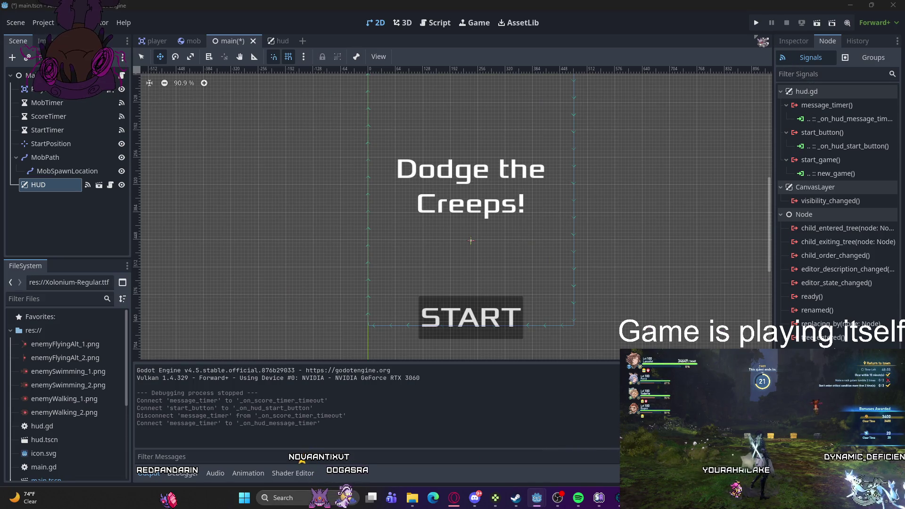
{"action": "left_click", "coordinate": [756, 23]}
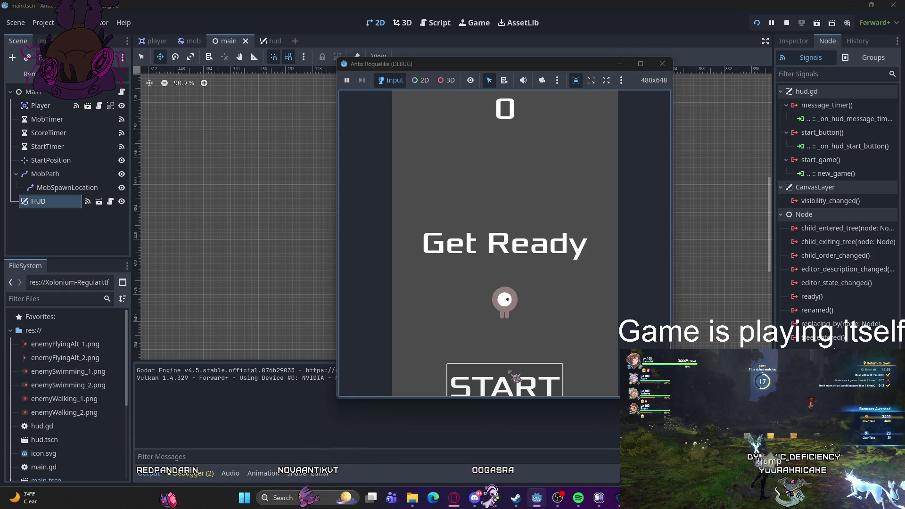
{"action": "left_click", "coordinate": [516, 377]}
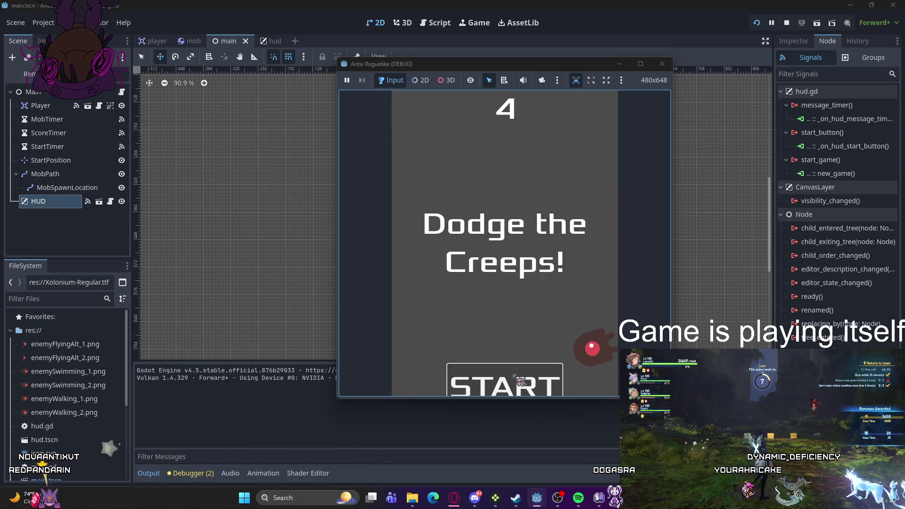
{"action": "key", "text": "F8"}
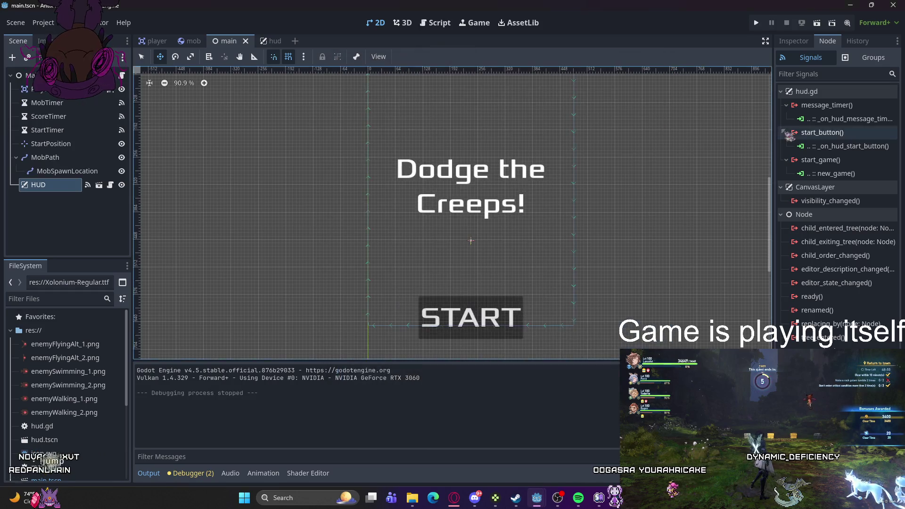
Step: Disconnect message_timer from _on_hud_message_timer and start_button from _on_hud_start_button
{"action": "right_click", "coordinate": [823, 123]}
{"action": "left_click", "coordinate": [842, 150]}
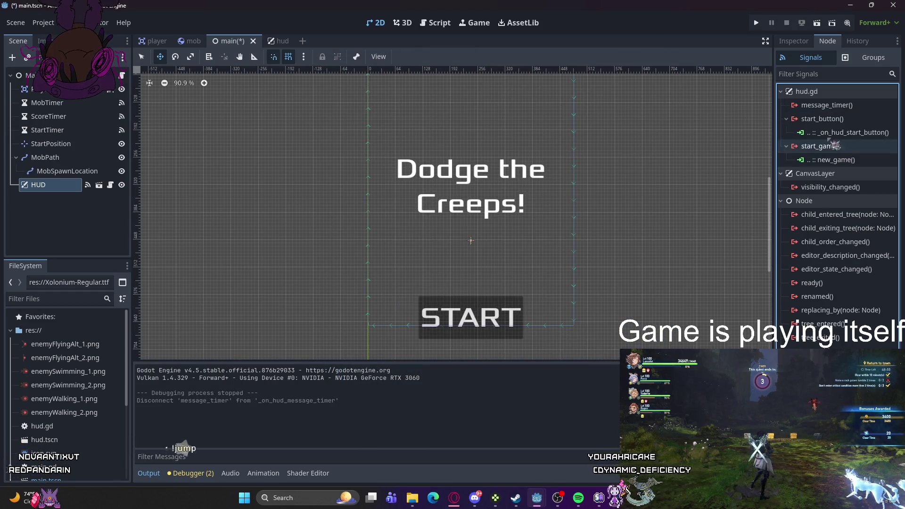
{"action": "right_click", "coordinate": [831, 134]}
{"action": "left_click", "coordinate": [849, 164]}
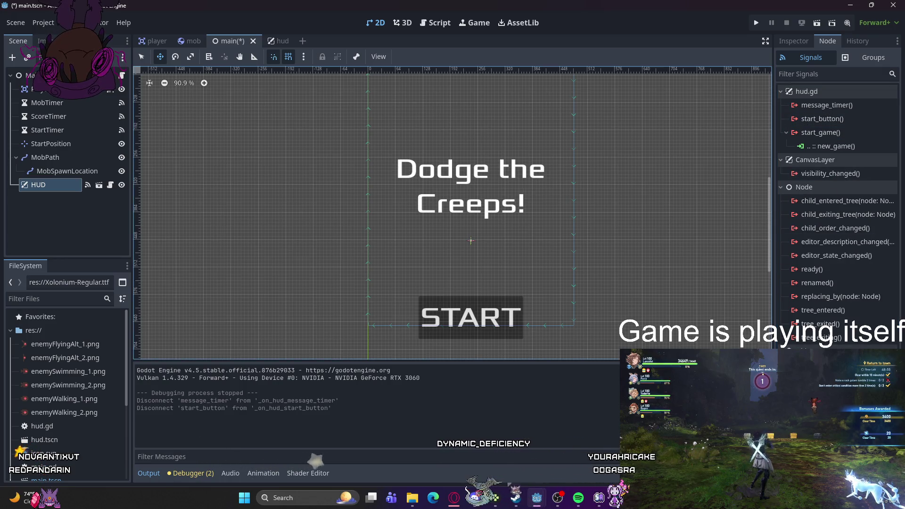
Step: Delete the start_button and message_timer signal lines from hud.gd and save
{"action": "mouse_move", "coordinate": [537, 498]}
{"action": "left_click", "coordinate": [486, 448]}
{"action": "scroll", "coordinate": [397, 307], "scroll_direction": "up", "scroll_amount": 10}
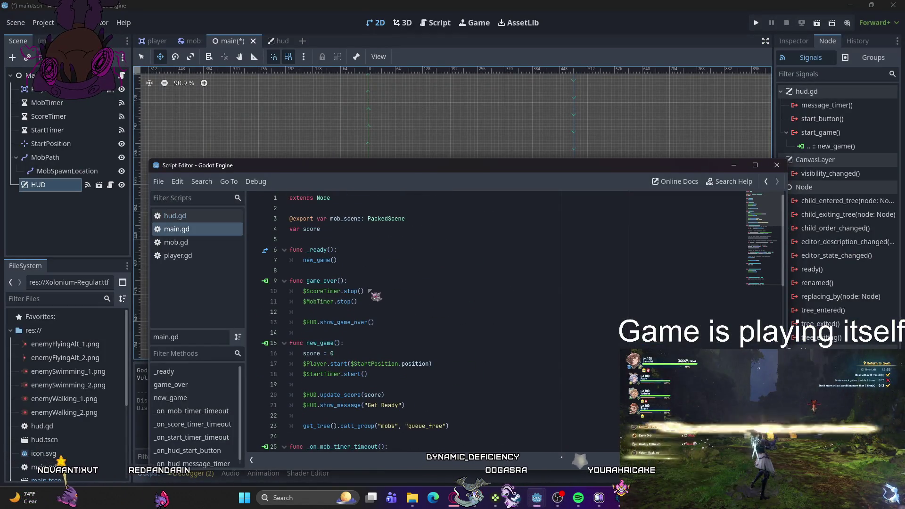
{"action": "left_click", "coordinate": [184, 215]}
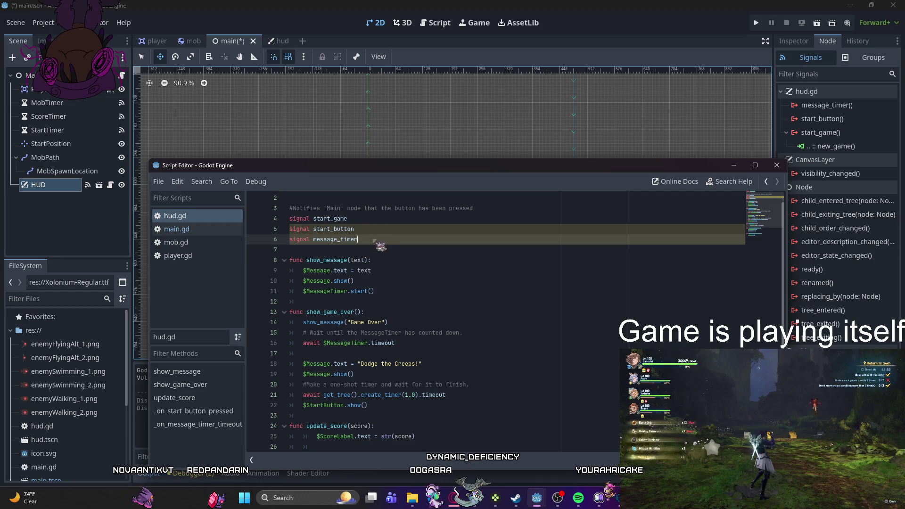
{"action": "left_click_drag", "start_coordinate": [359, 239], "coordinate": [289, 229]}
{"action": "key", "text": "BackSpace"}
{"action": "key", "text": "BackSpace"}
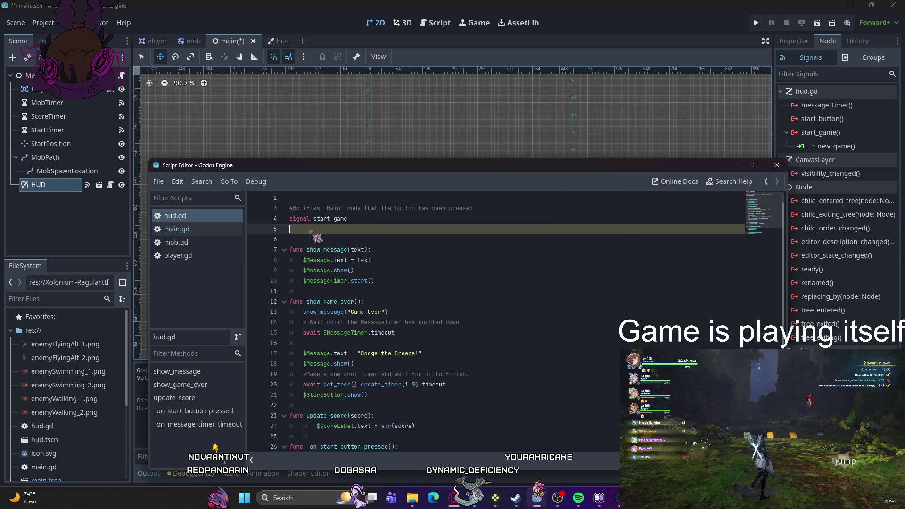
{"action": "key", "text": "ctrl+s"}
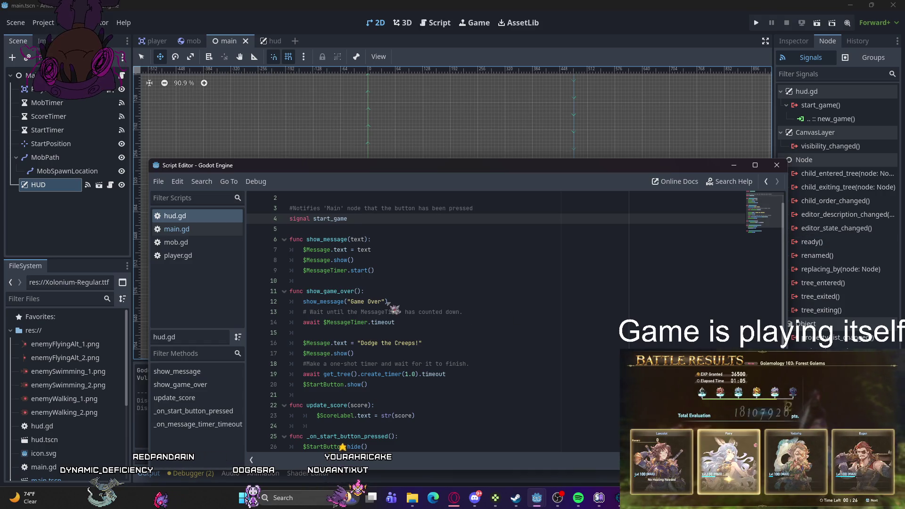
Step: Scroll through main.gd's code, then bring up the hud scene with its START button
{"action": "left_click", "coordinate": [189, 230]}
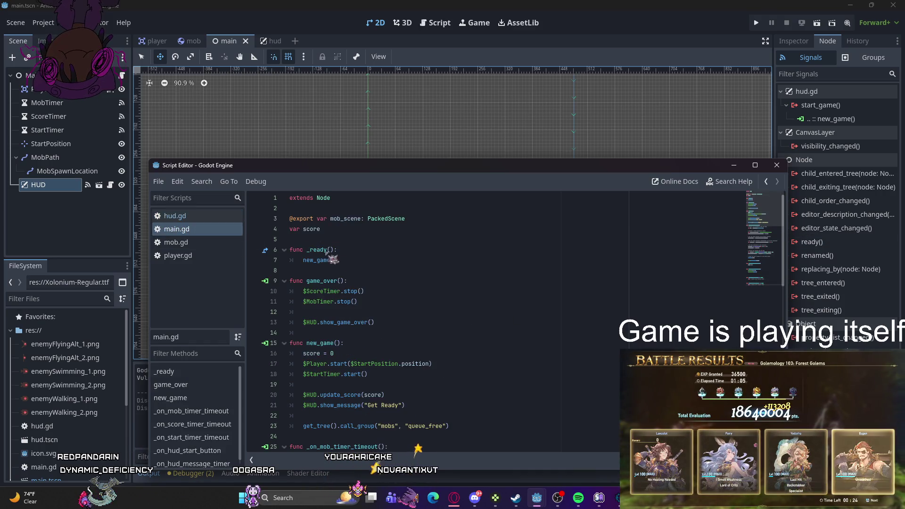
{"action": "scroll", "coordinate": [401, 276], "scroll_direction": "down", "scroll_amount": 9}
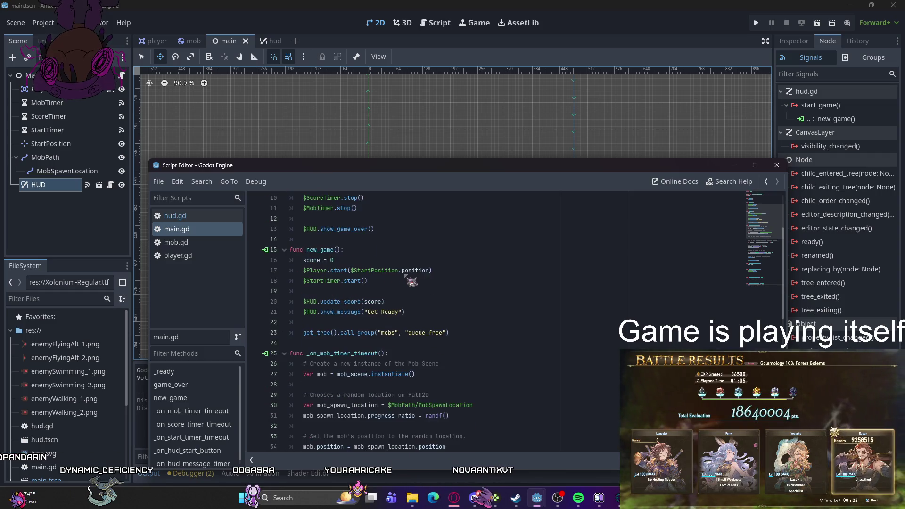
{"action": "scroll", "coordinate": [411, 282], "scroll_direction": "down", "scroll_amount": 2}
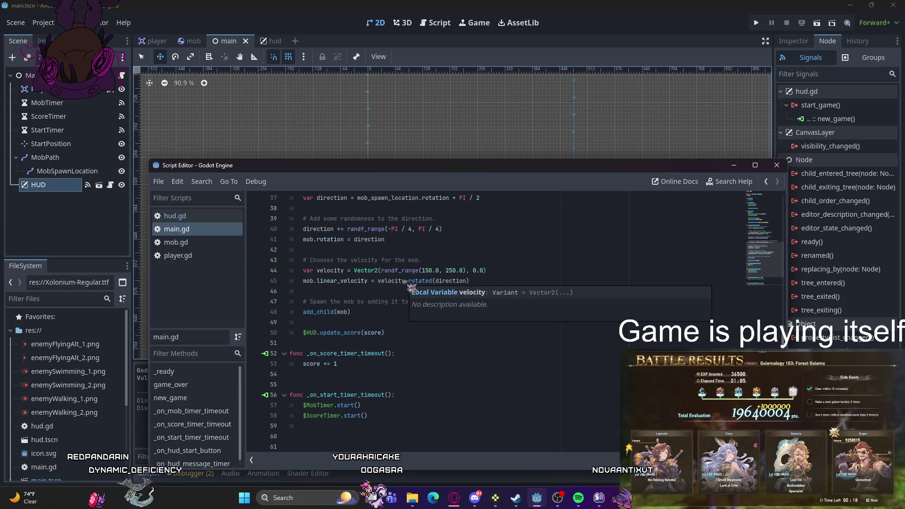
{"action": "mouse_move", "coordinate": [406, 286]}
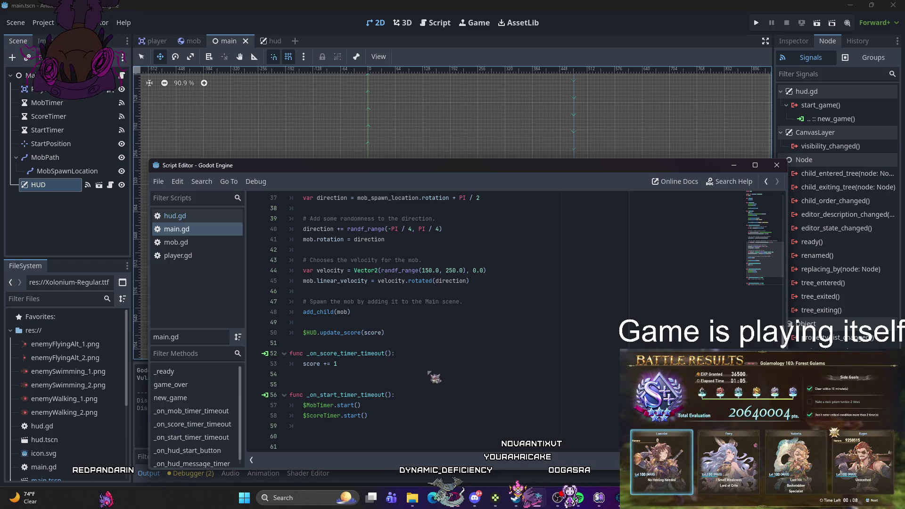
{"action": "scroll", "coordinate": [364, 372], "scroll_direction": "up", "scroll_amount": 8}
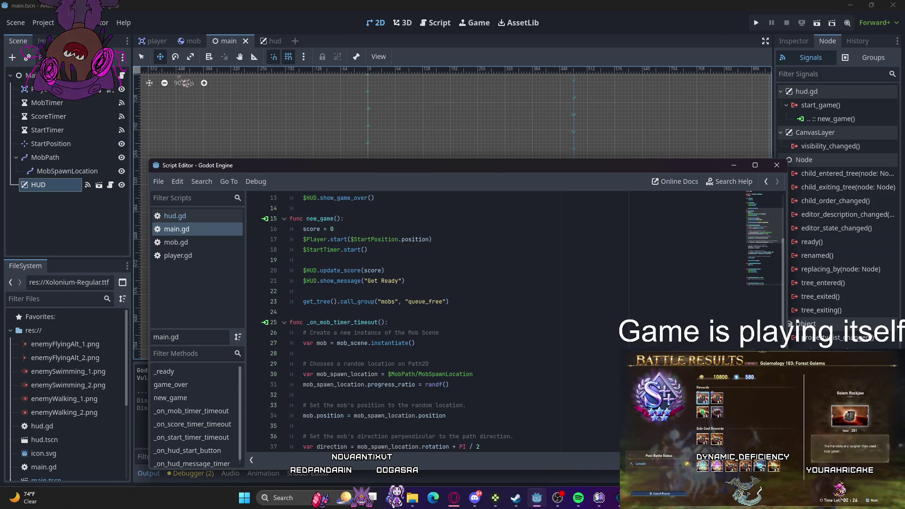
{"action": "left_click", "coordinate": [272, 47]}
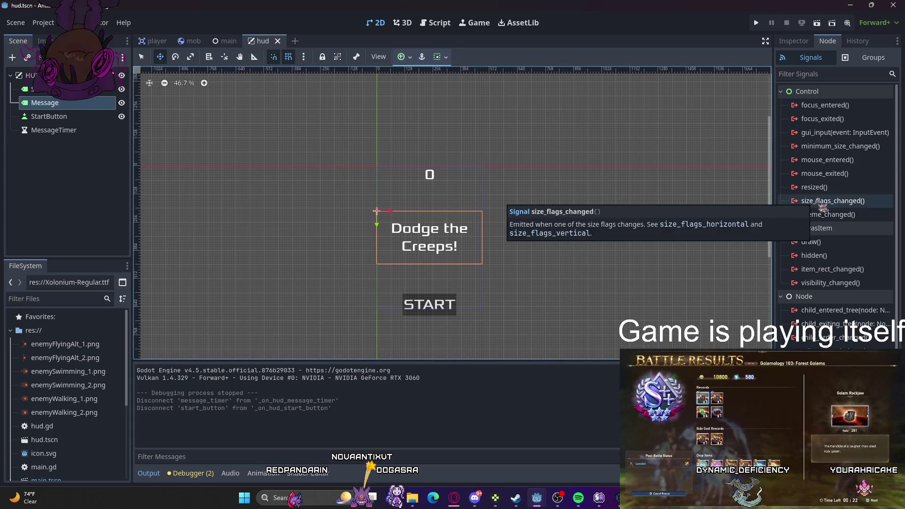
Step: Scroll the Message node's signals, then deselect it to see the HUD's start_game signal
{"action": "scroll", "coordinate": [822, 227], "scroll_direction": "down", "scroll_amount": 2}
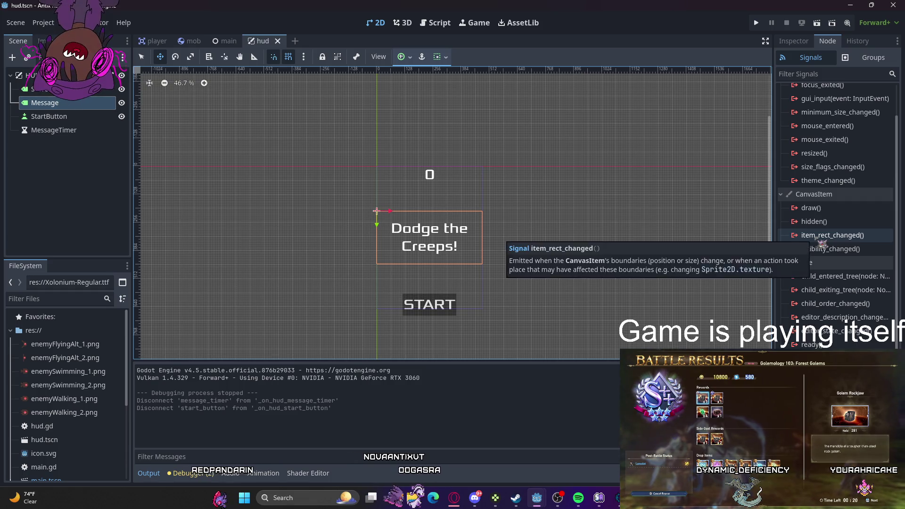
{"action": "scroll", "coordinate": [822, 242], "scroll_direction": "up", "scroll_amount": 2}
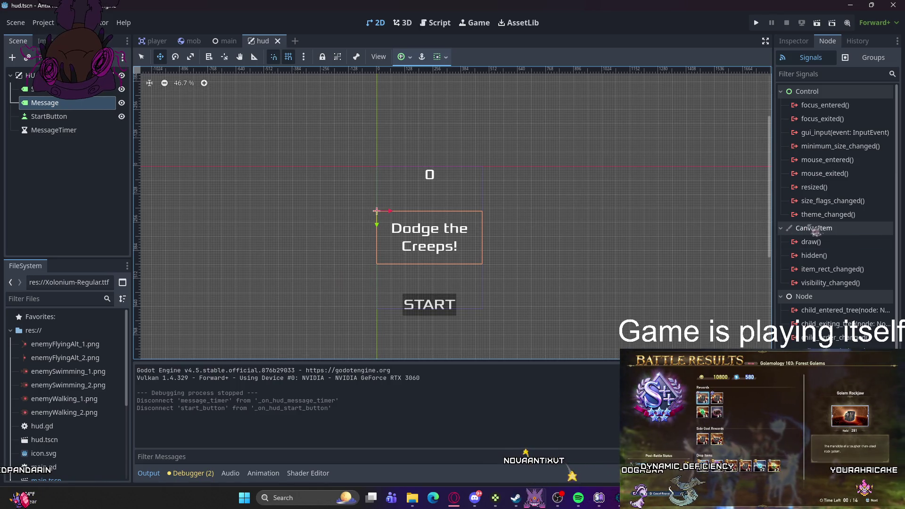
{"action": "scroll", "coordinate": [834, 231], "scroll_direction": "down", "scroll_amount": 2}
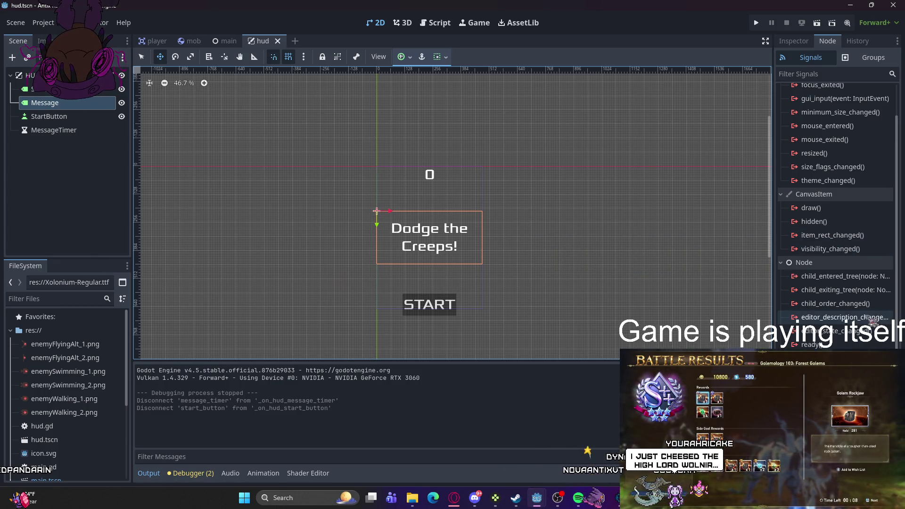
{"action": "scroll", "coordinate": [868, 322], "scroll_direction": "up", "scroll_amount": 2}
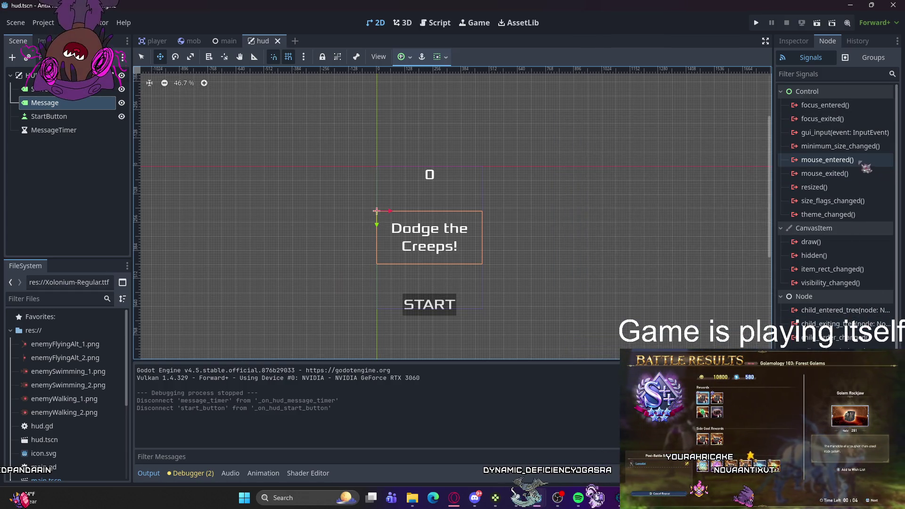
{"action": "left_click", "coordinate": [444, 142]}
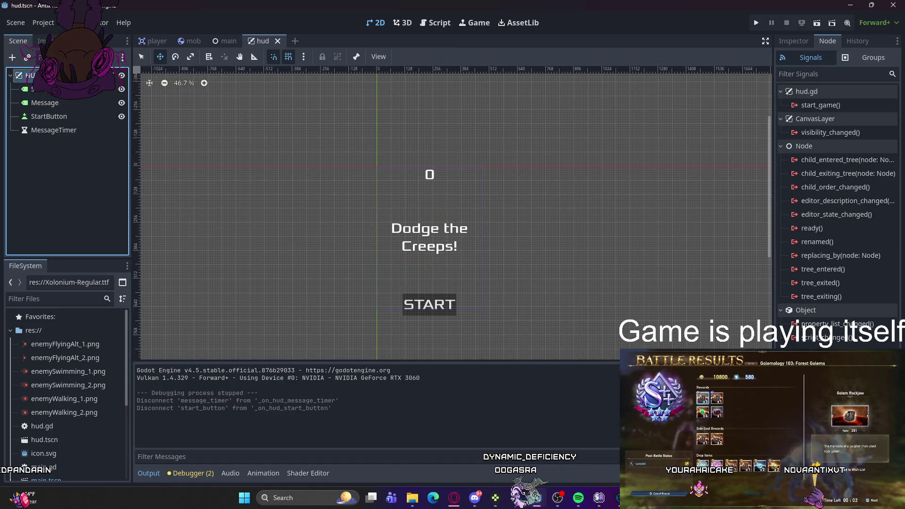
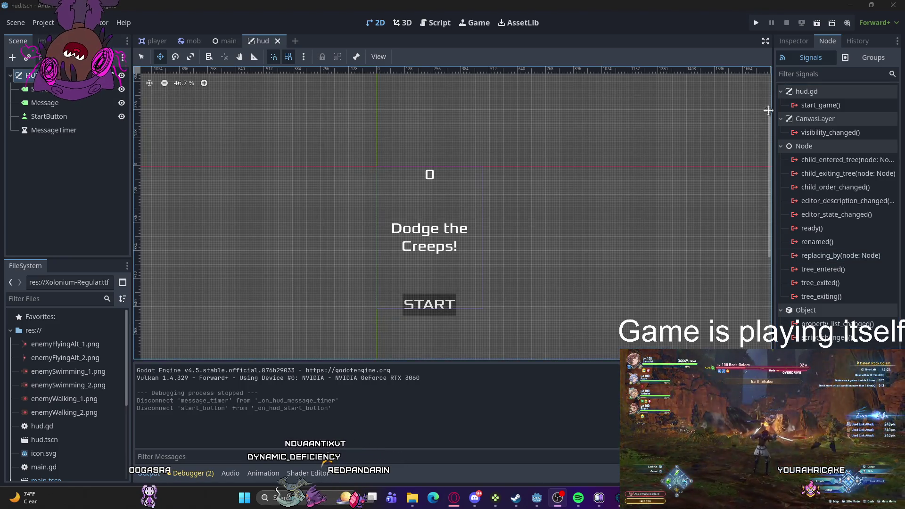
Step: Test-run the game, stop it, and open hud.gd in the script editor
{"action": "left_click", "coordinate": [758, 24]}
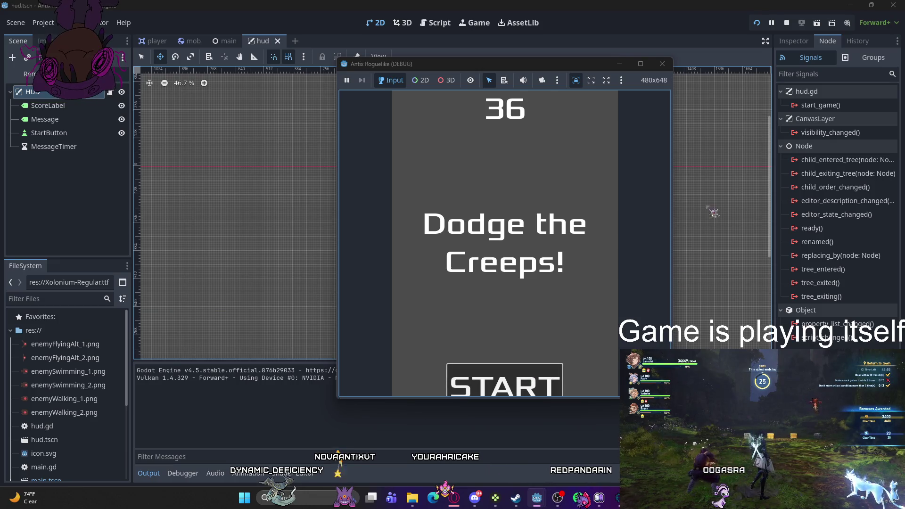
{"action": "key", "text": "F8"}
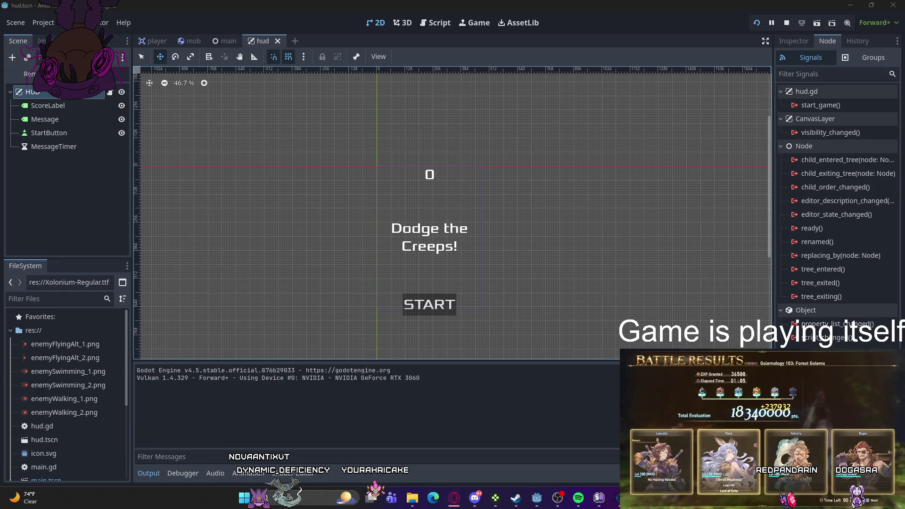
{"action": "key", "text": "alt+Tab"}
{"action": "scroll", "coordinate": [443, 225], "scroll_direction": "up", "scroll_amount": 4}
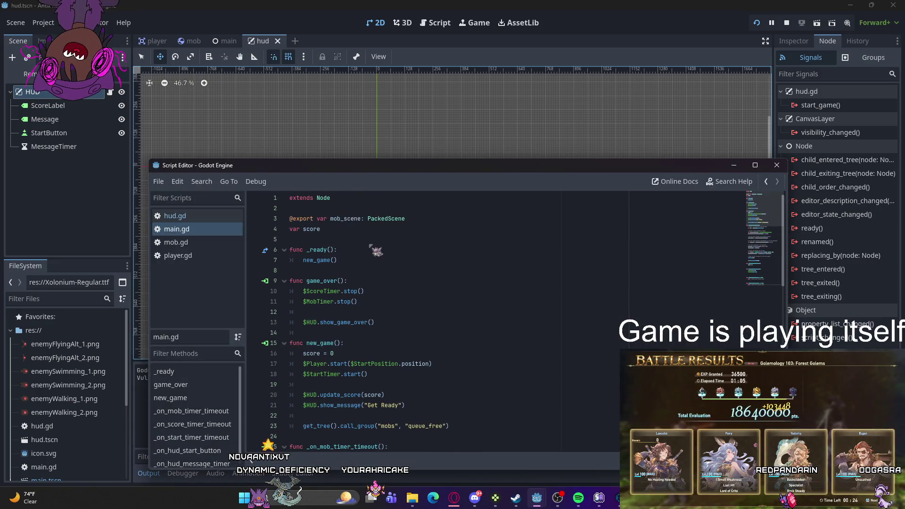
{"action": "left_click", "coordinate": [340, 197]}
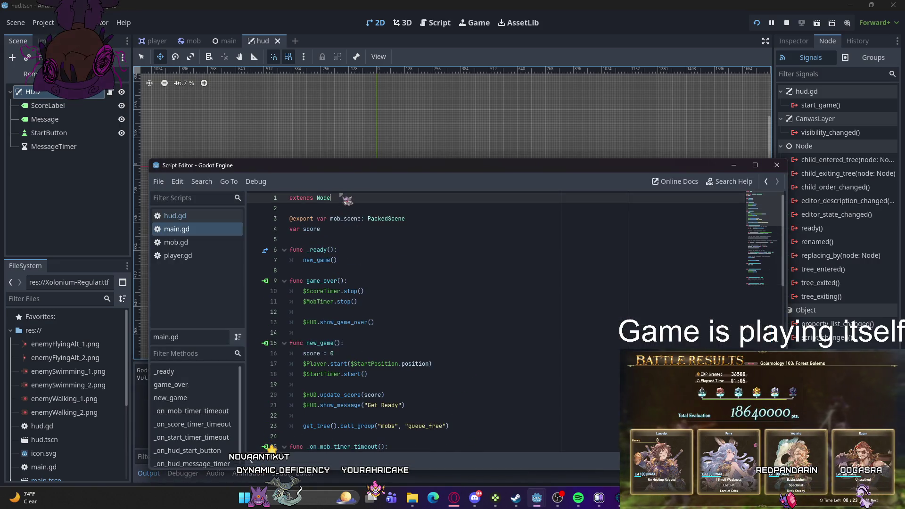
{"action": "left_click", "coordinate": [201, 217]}
Step: Declare 'signal pressed' and 'signal timeout' under start_game in hud.gd and save it
{"action": "key", "text": "Return"}
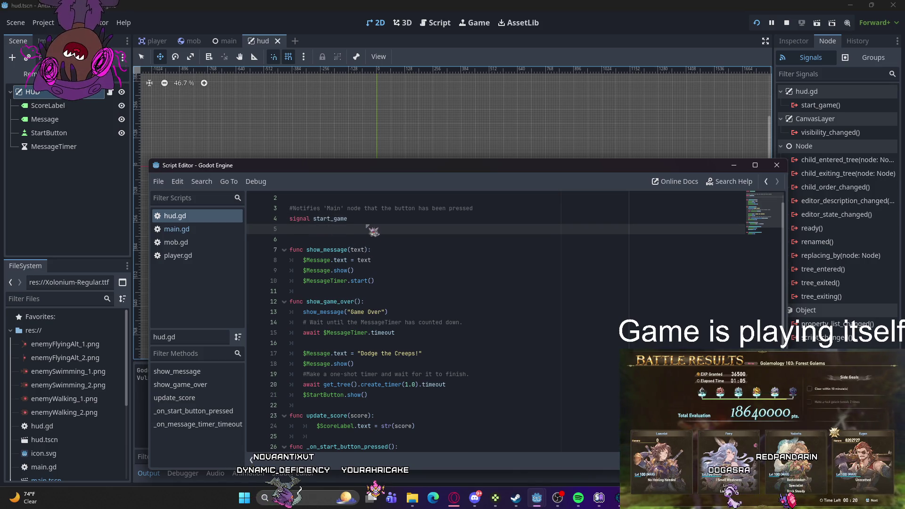
{"action": "type", "text": "signal"}
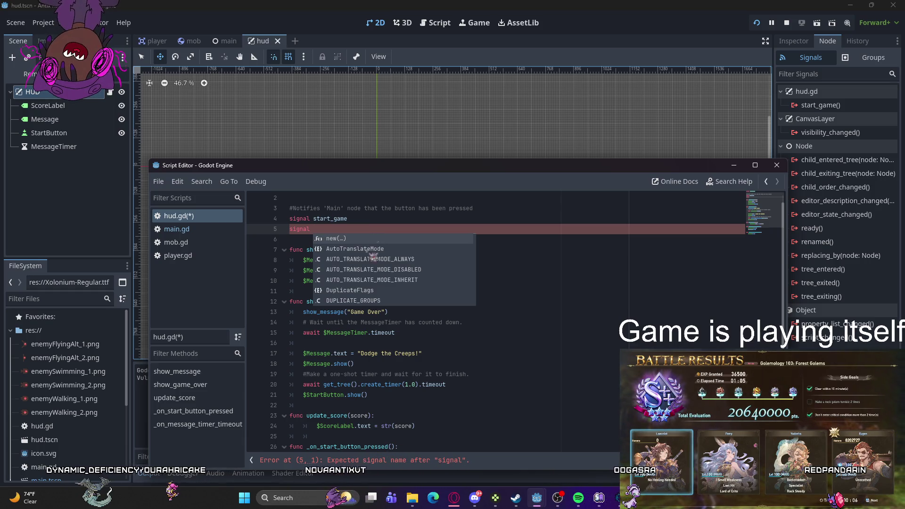
{"action": "scroll", "coordinate": [422, 343], "scroll_direction": "down", "scroll_amount": 2}
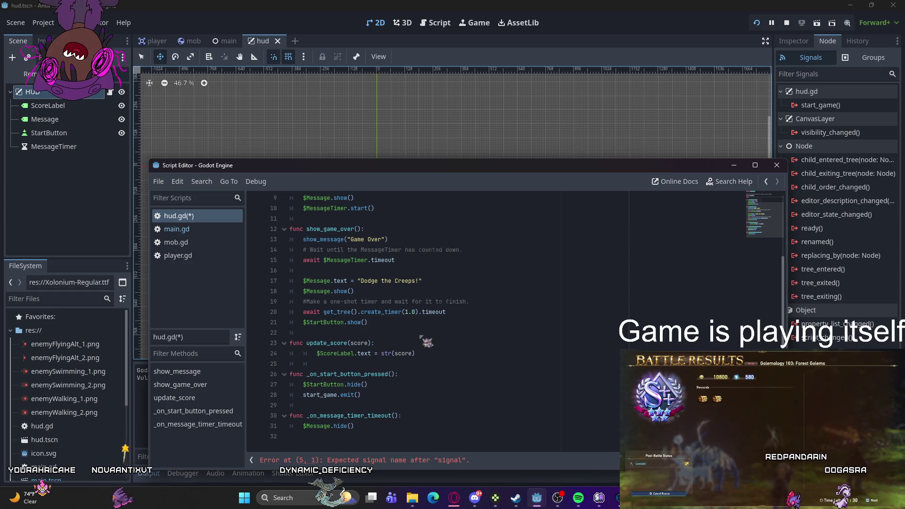
{"action": "scroll", "coordinate": [421, 337], "scroll_direction": "up", "scroll_amount": 3}
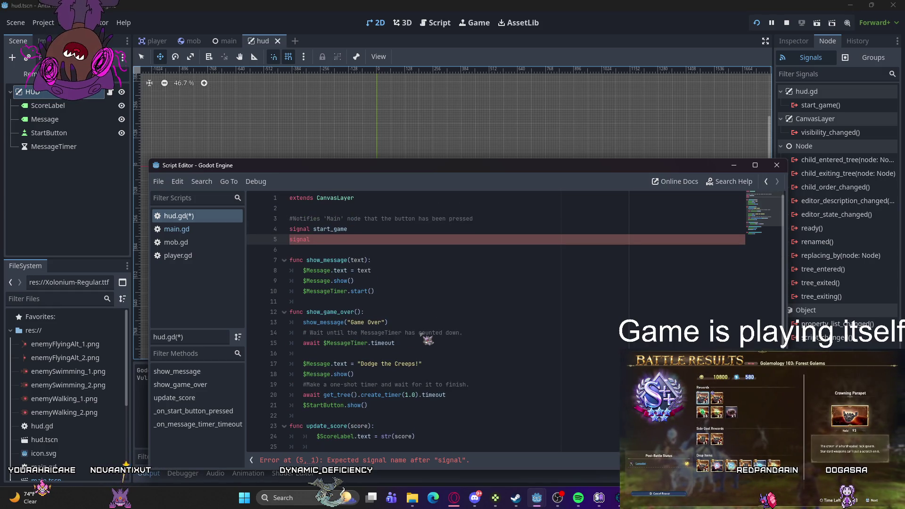
{"action": "key", "text": "Return"}
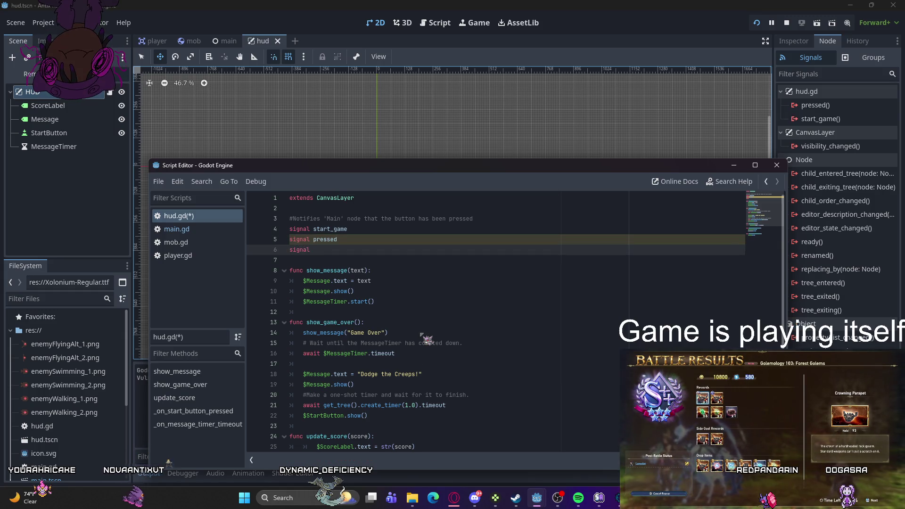
{"action": "type", "text": " timeout"}
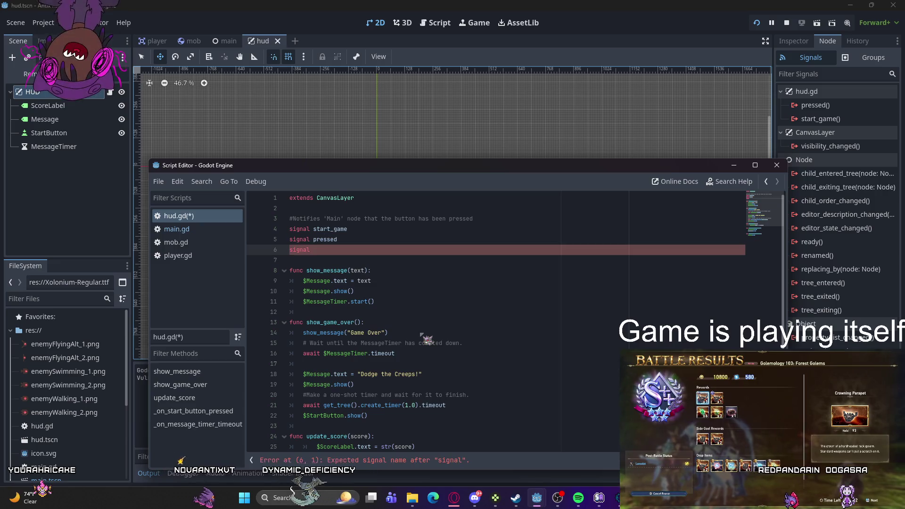
{"action": "key", "text": "ctrl+s"}
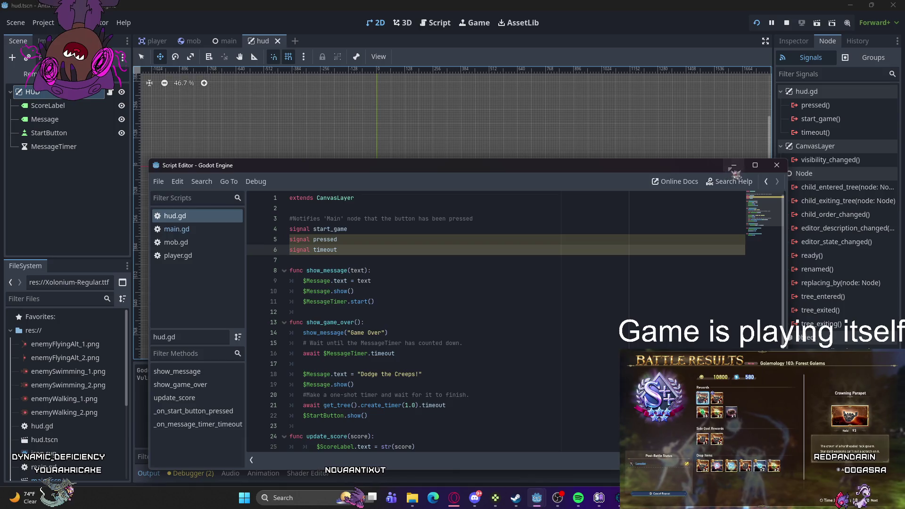
{"action": "left_click", "coordinate": [733, 166]}
{"action": "left_click", "coordinate": [812, 119]}
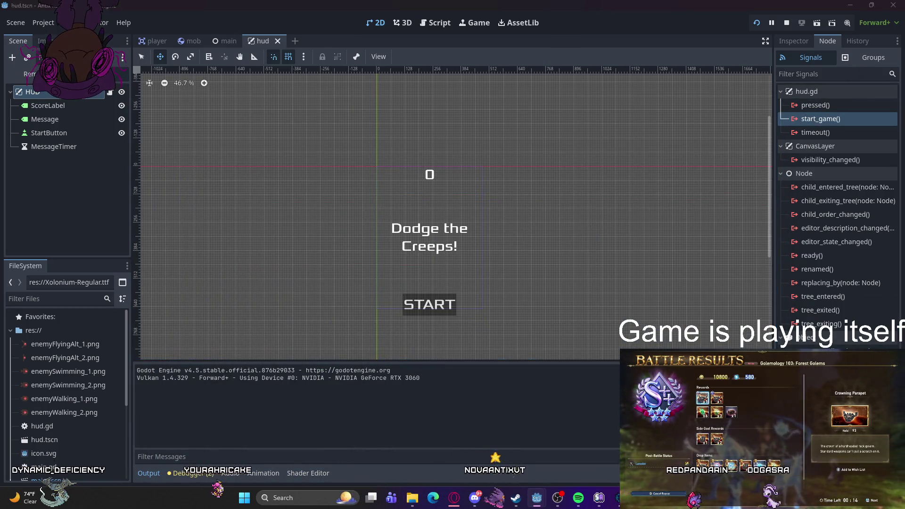
{"action": "double_click", "coordinate": [812, 119]}
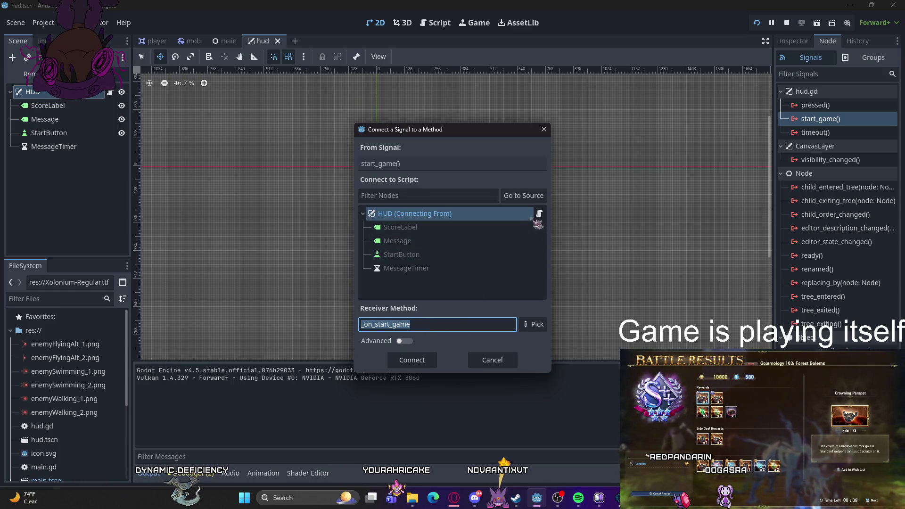
{"action": "left_click", "coordinate": [527, 325]}
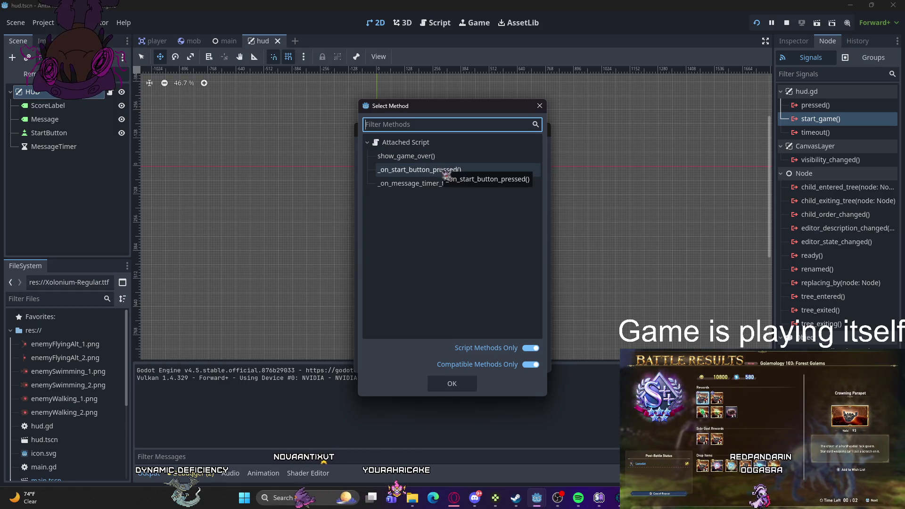
{"action": "left_click", "coordinate": [540, 107]}
{"action": "left_click", "coordinate": [541, 128]}
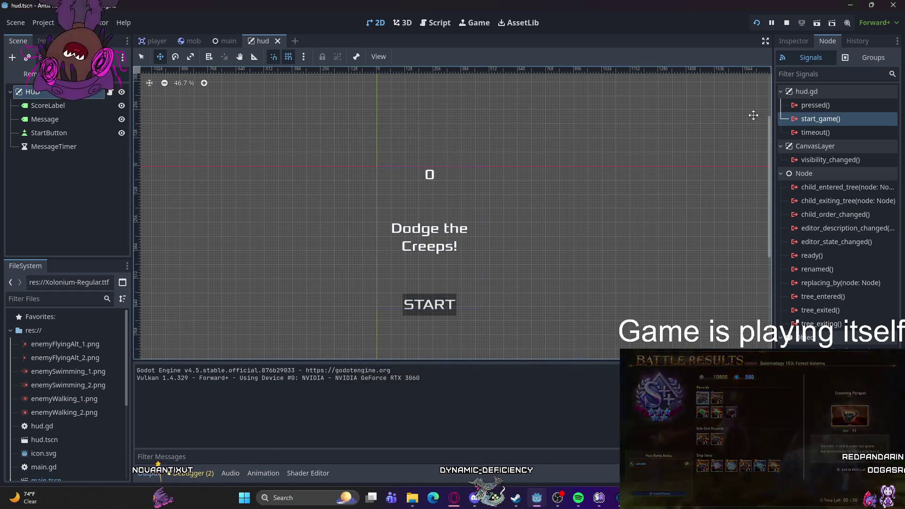
{"action": "left_click", "coordinate": [816, 105]}
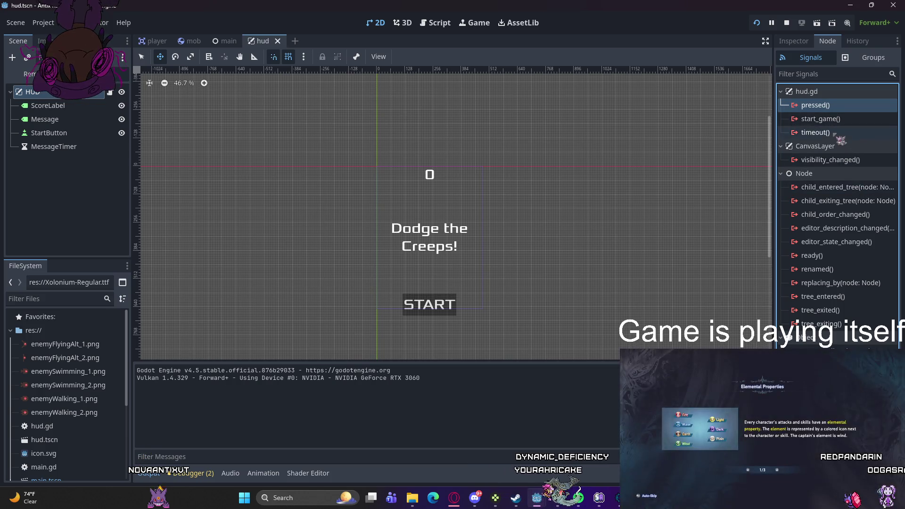
{"action": "left_click", "coordinate": [835, 134]}
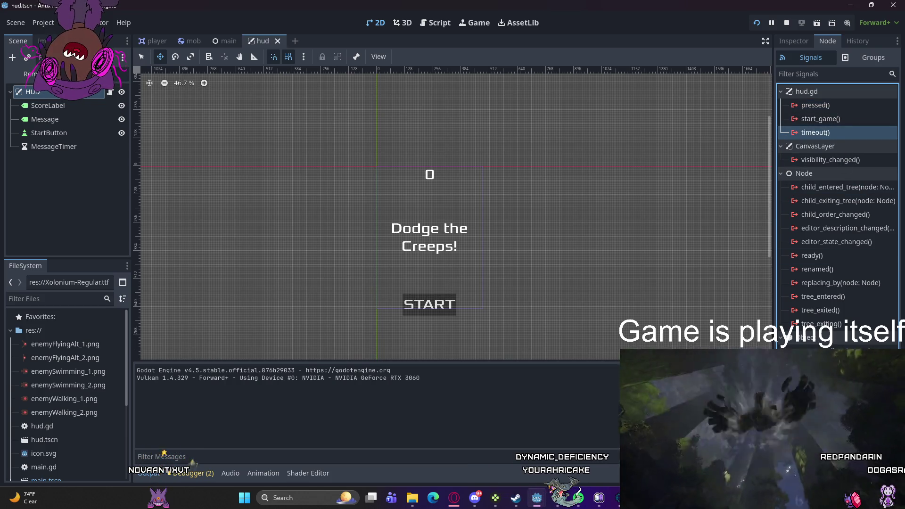
{"action": "double_click", "coordinate": [816, 133]}
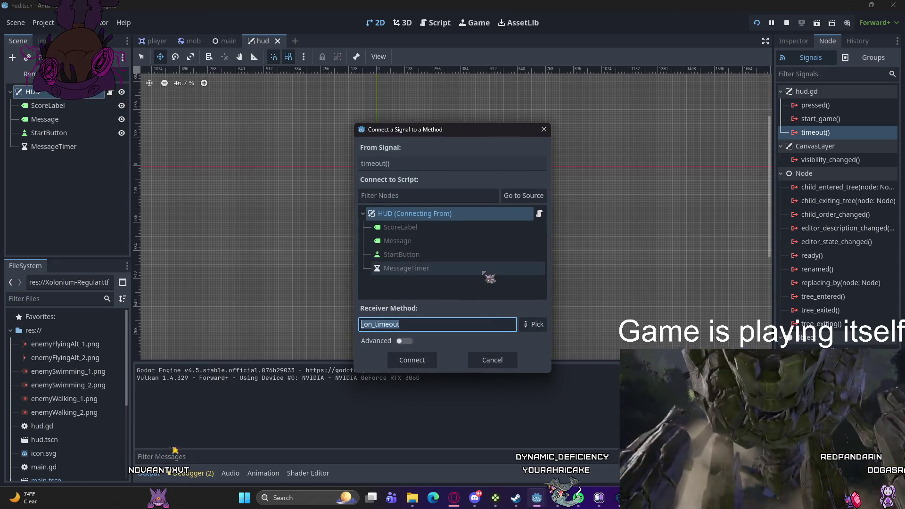
{"action": "left_click", "coordinate": [484, 278]}
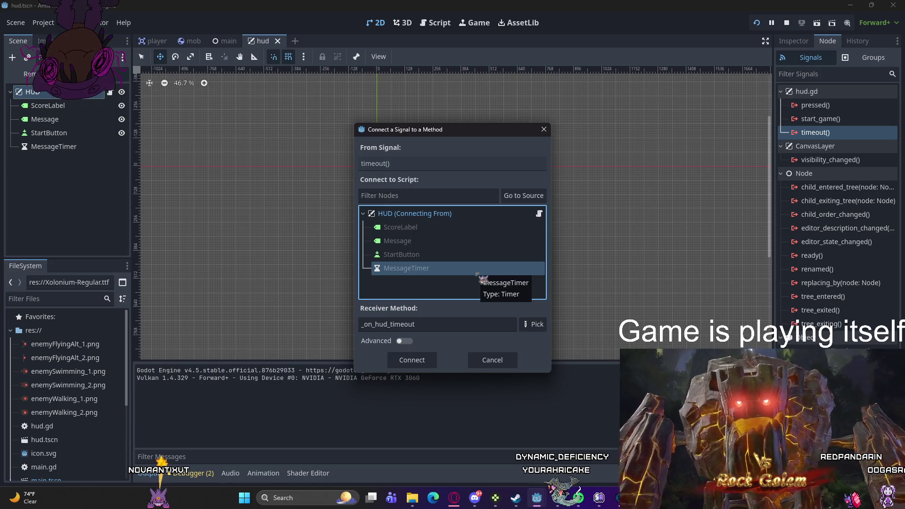
{"action": "left_click", "coordinate": [533, 324]}
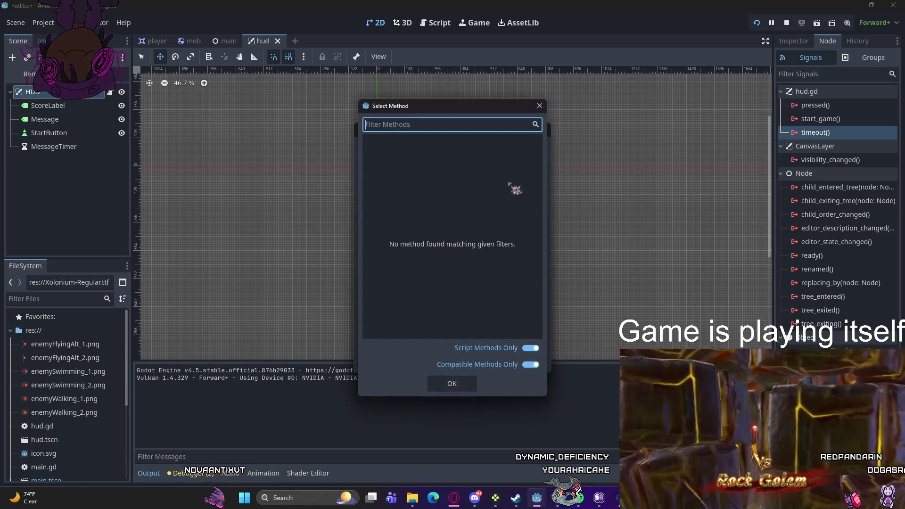
{"action": "left_click", "coordinate": [540, 106]}
{"action": "double_click", "coordinate": [421, 276]}
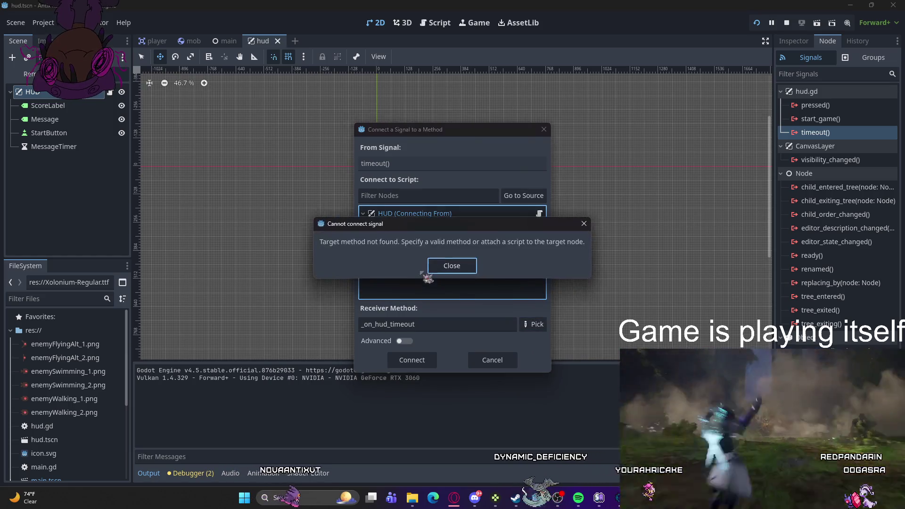
{"action": "left_click", "coordinate": [452, 267]}
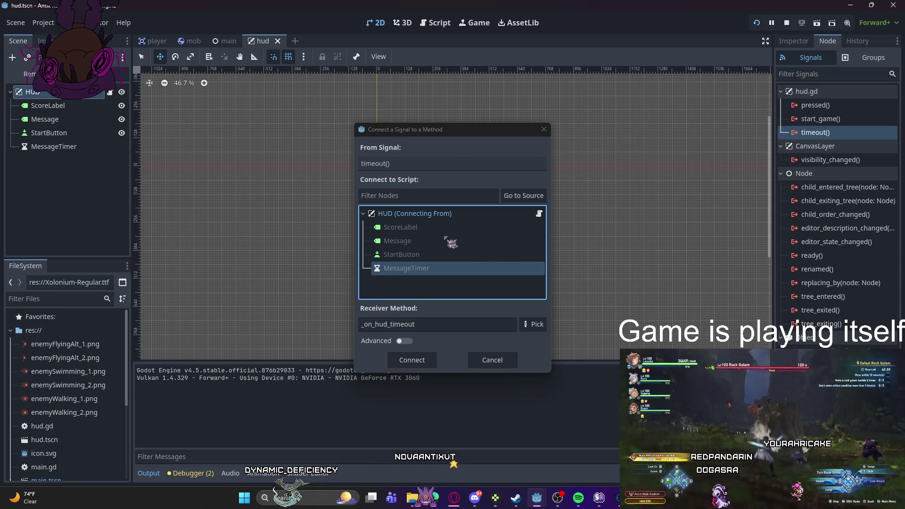
{"action": "left_click", "coordinate": [434, 214]}
{"action": "left_click", "coordinate": [485, 271]}
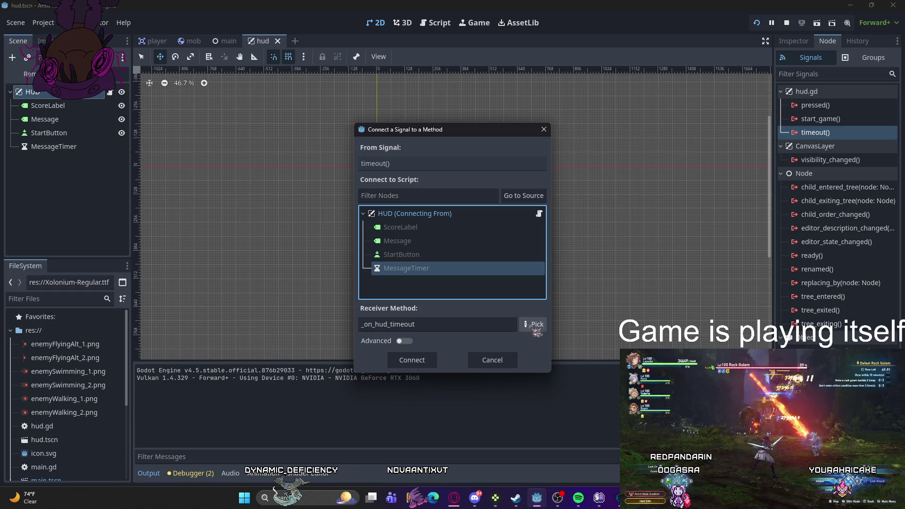
{"action": "left_click", "coordinate": [492, 360]}
{"action": "left_click", "coordinate": [815, 105]}
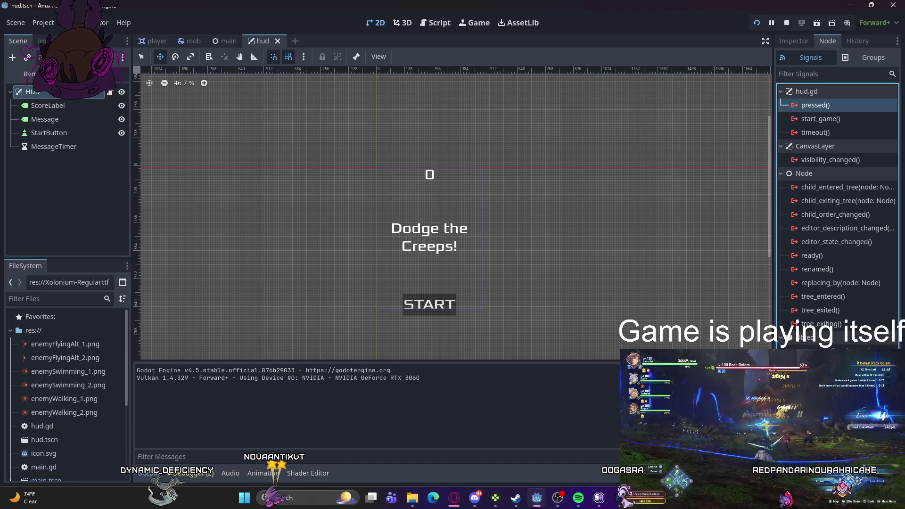
Step: Change the hud.gd declaration on line 6 to read signal timeout()
{"action": "left_click", "coordinate": [837, 474]}
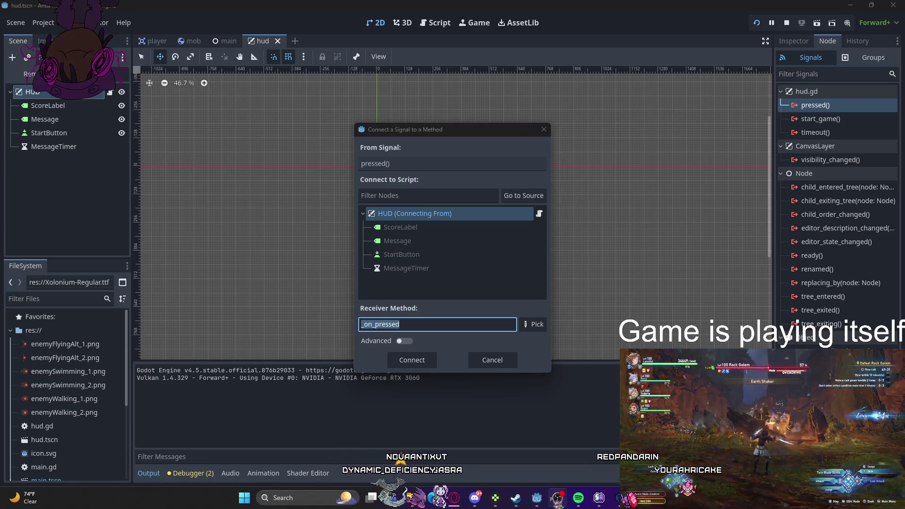
{"action": "mouse_move", "coordinate": [538, 499]}
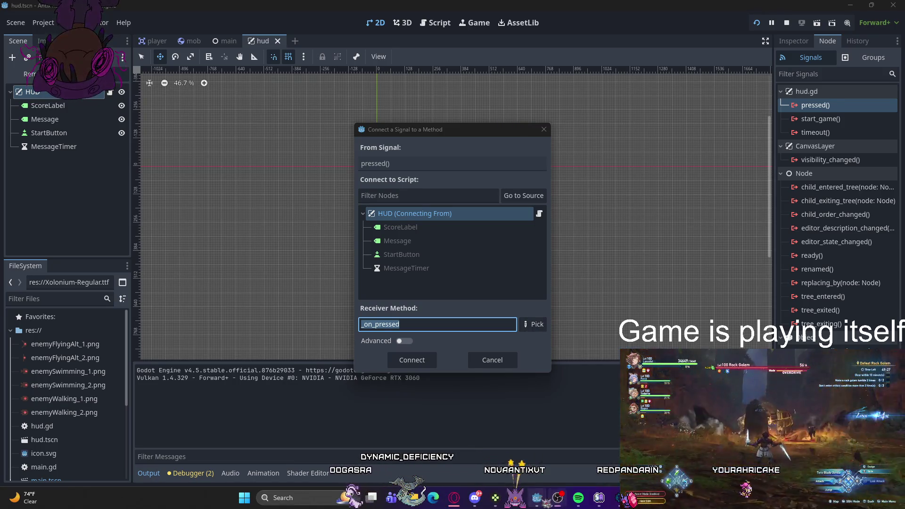
{"action": "left_click", "coordinate": [571, 424]}
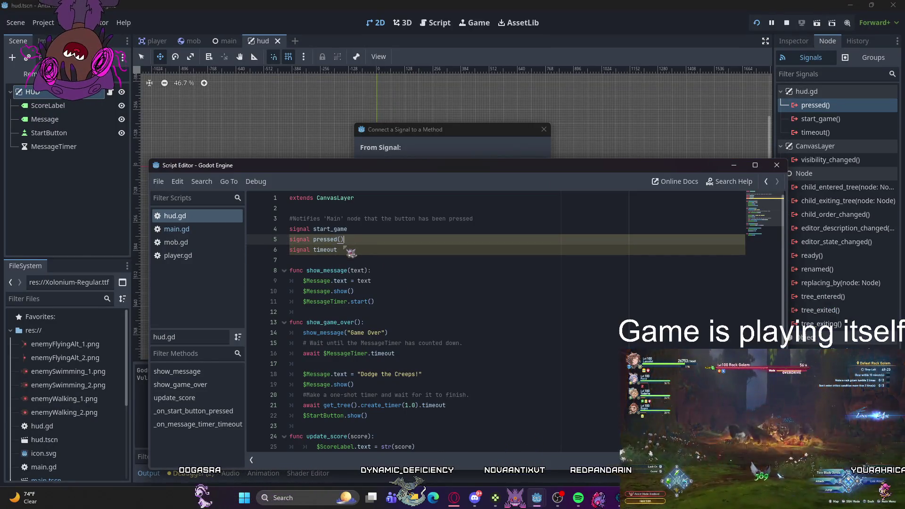
{"action": "left_click", "coordinate": [351, 250]}
{"action": "type", "text": "()"}
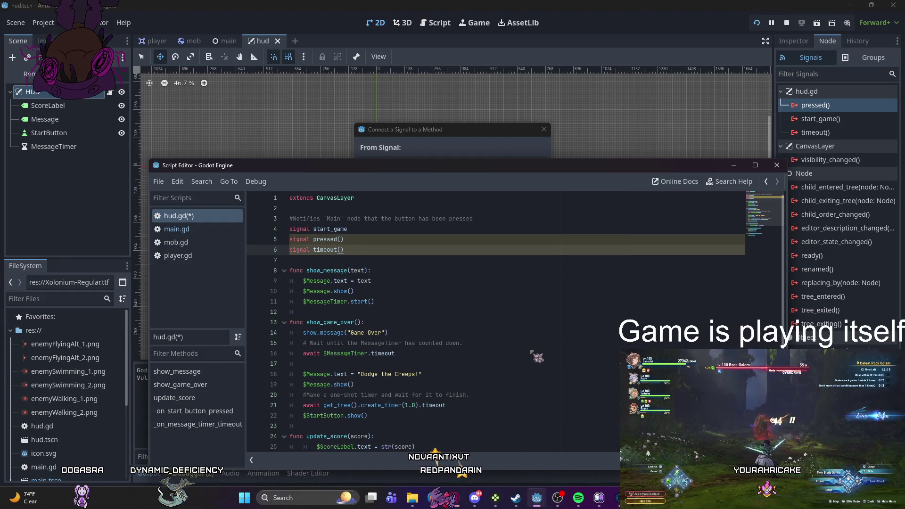
{"action": "left_click", "coordinate": [561, 302]}
Step: Cancel the Connect a Signal dialog for the HUD's own pressed() signal
{"action": "left_click", "coordinate": [734, 165]}
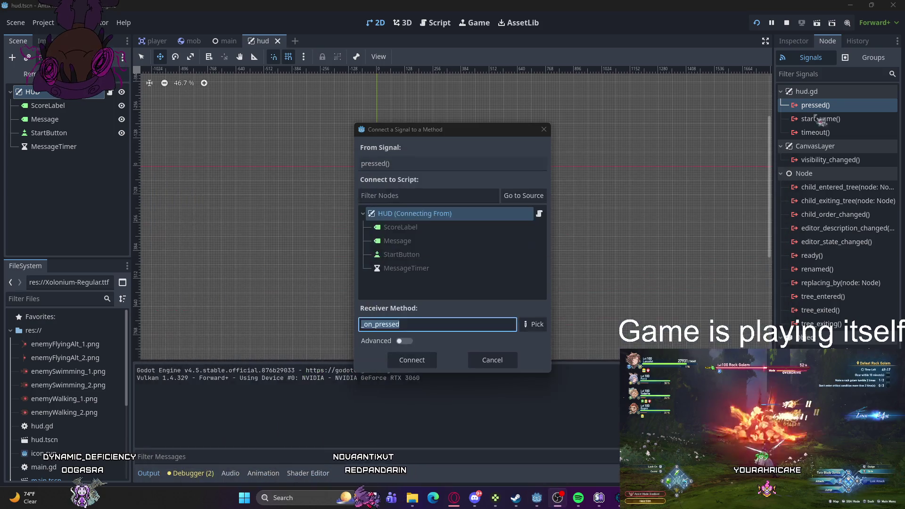
{"action": "left_click", "coordinate": [490, 361]}
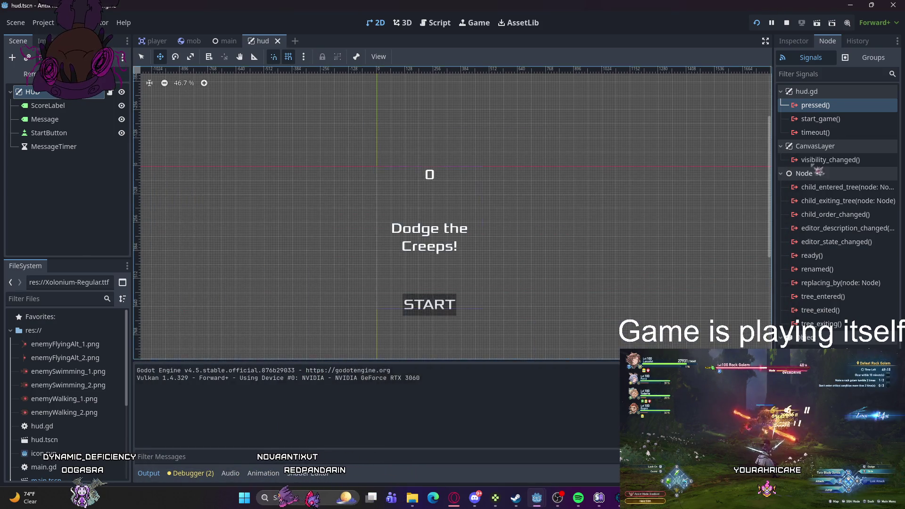
{"action": "double_click", "coordinate": [816, 105]}
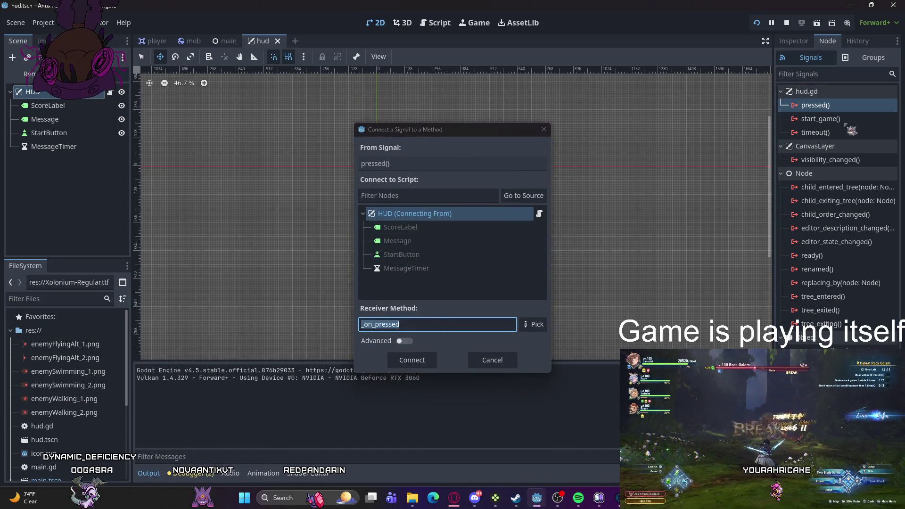
{"action": "left_click", "coordinate": [544, 130]}
{"action": "left_click", "coordinate": [821, 119]}
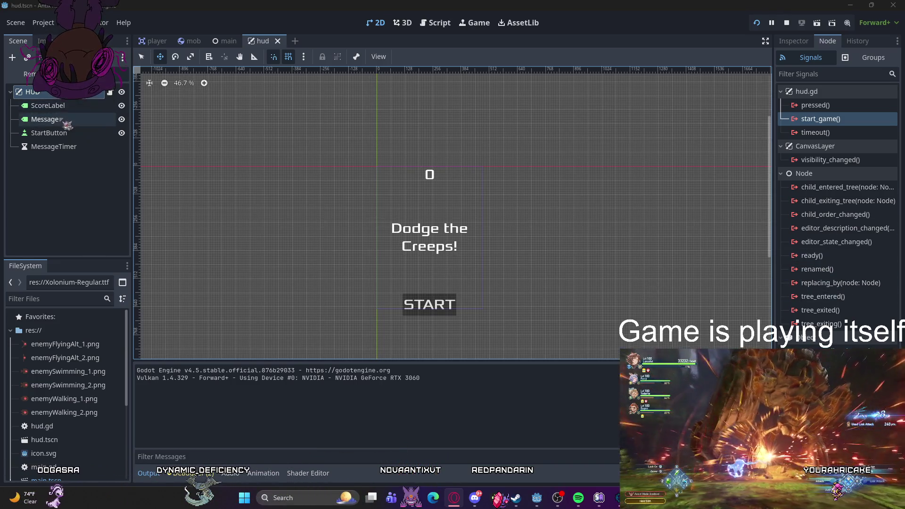
Step: Select StartButton and try its pressed() connection, browsing receiver methods before cancelling
{"action": "left_click", "coordinate": [47, 119]}
{"action": "left_click", "coordinate": [49, 133]}
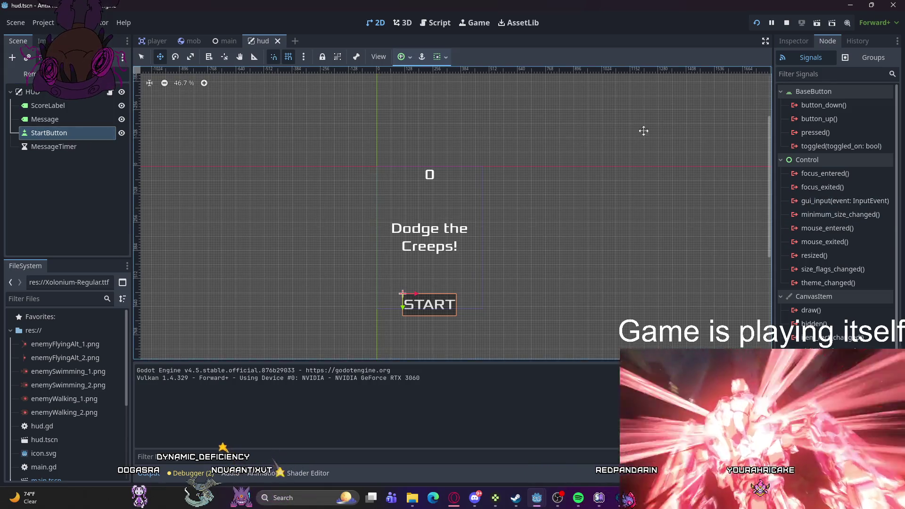
{"action": "left_click", "coordinate": [808, 137]}
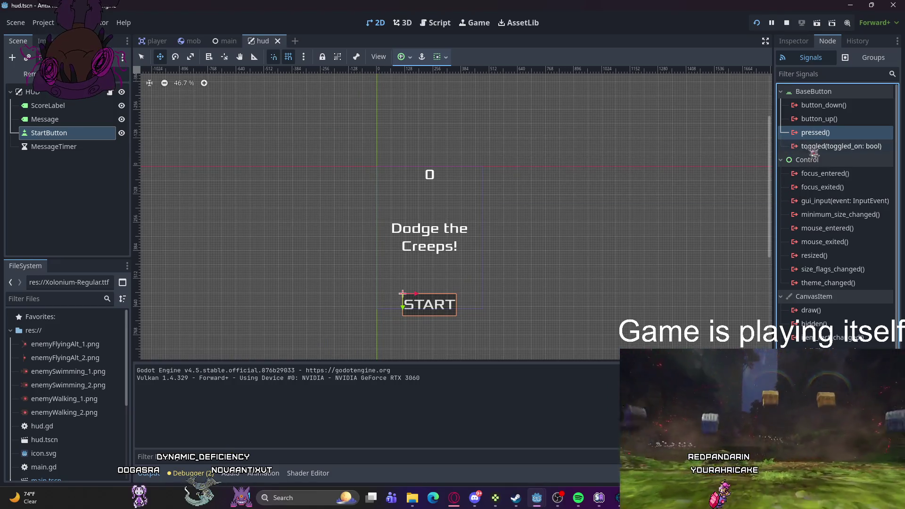
{"action": "mouse_move", "coordinate": [814, 153]}
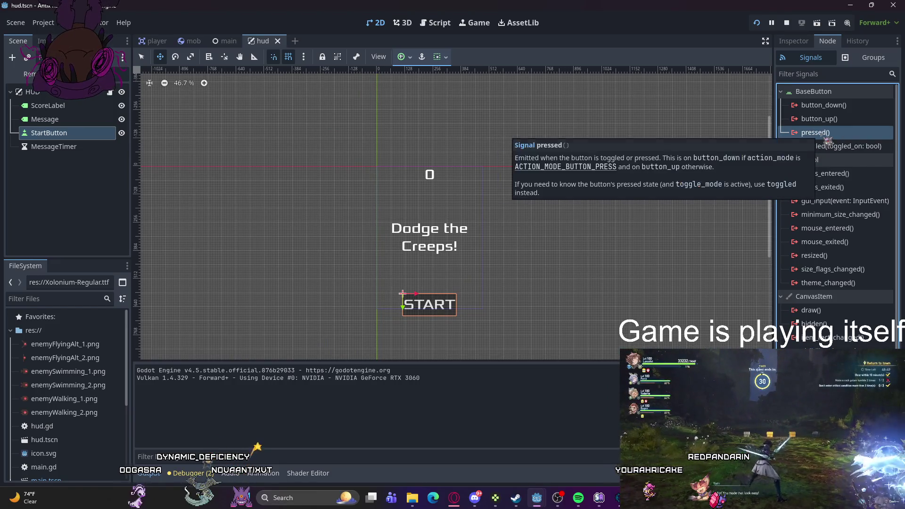
{"action": "double_click", "coordinate": [823, 134]}
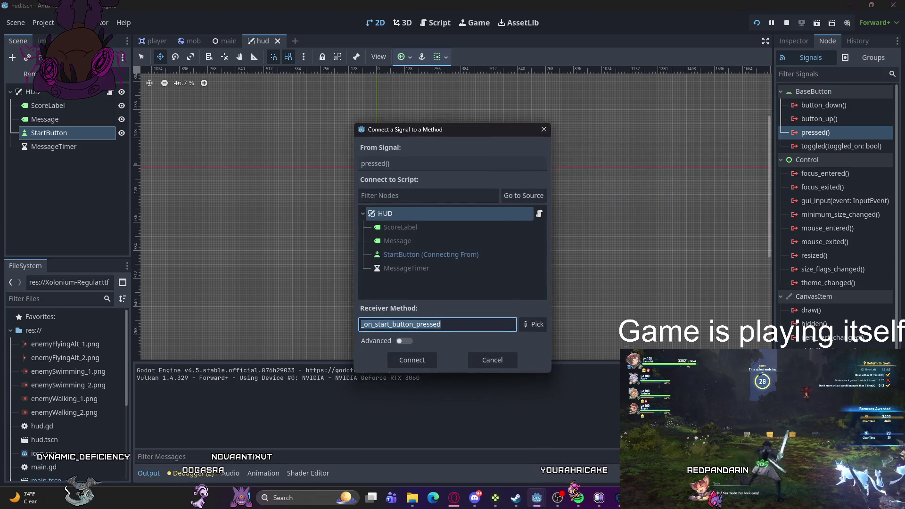
{"action": "left_click", "coordinate": [457, 257]}
{"action": "left_click", "coordinate": [490, 324]}
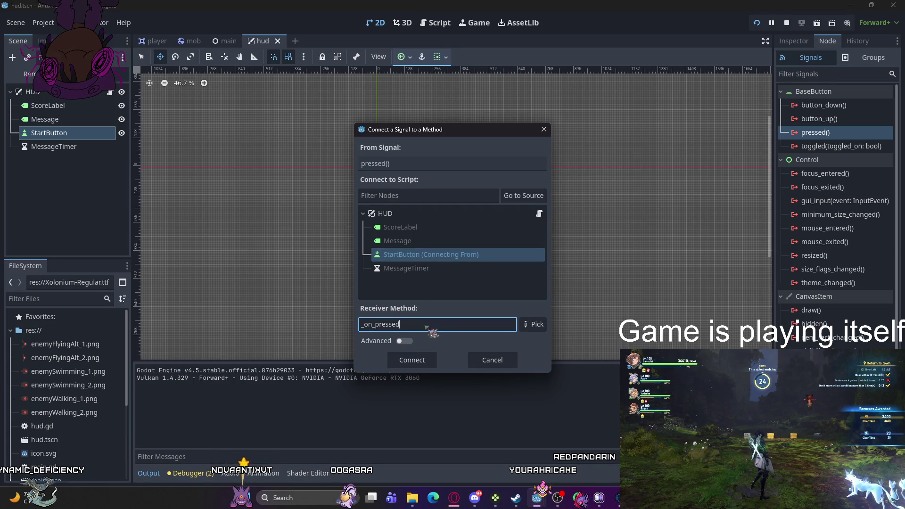
{"action": "left_click", "coordinate": [532, 324]}
{"action": "left_click", "coordinate": [467, 383]}
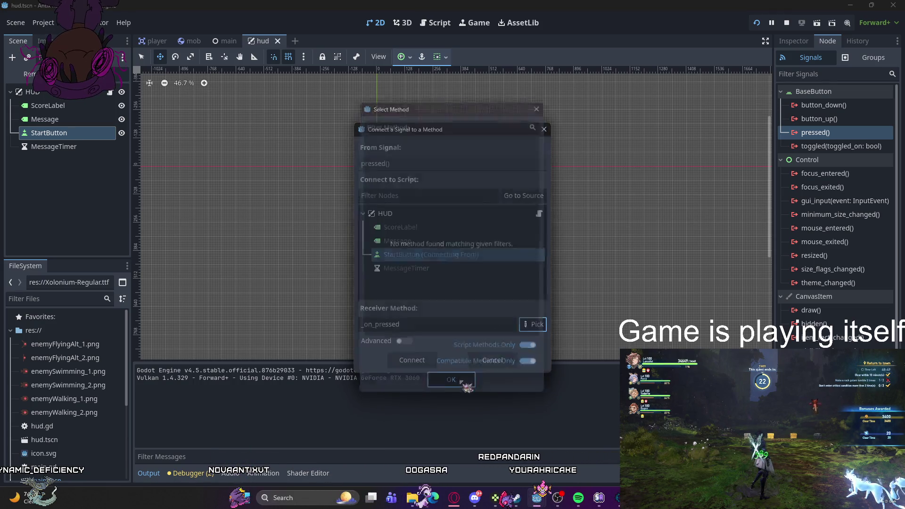
{"action": "left_click", "coordinate": [491, 360]}
Step: Connect StartButton's pressed() to the HUD's _on_start_button_pressed method
{"action": "left_click", "coordinate": [785, 134]}
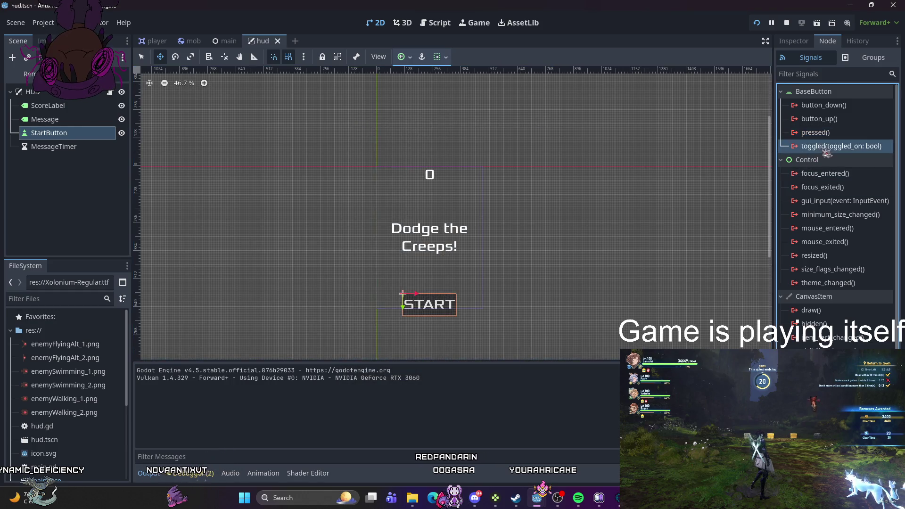
{"action": "double_click", "coordinate": [815, 133]}
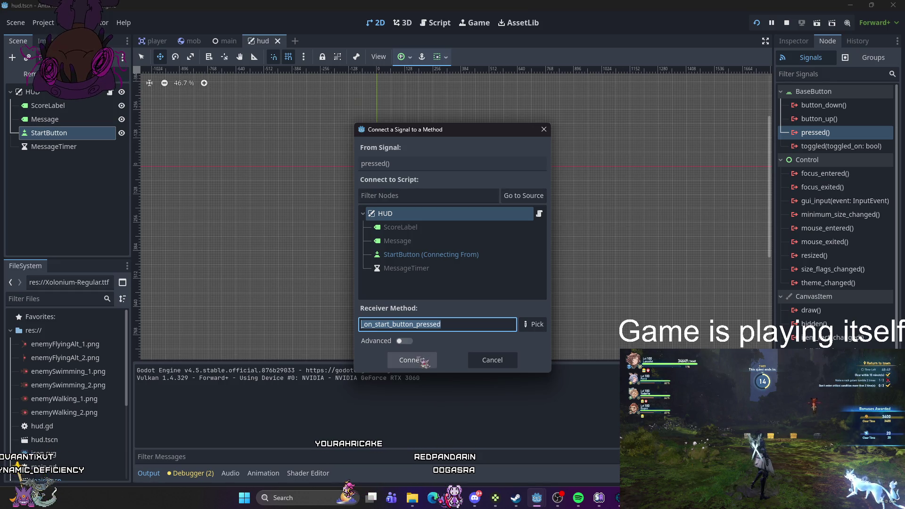
{"action": "left_click", "coordinate": [423, 367]}
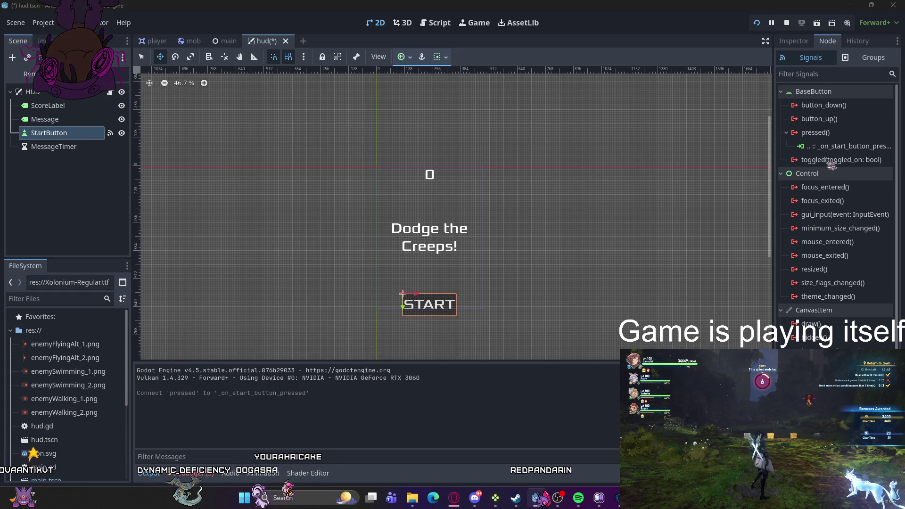
{"action": "left_click", "coordinate": [70, 147]}
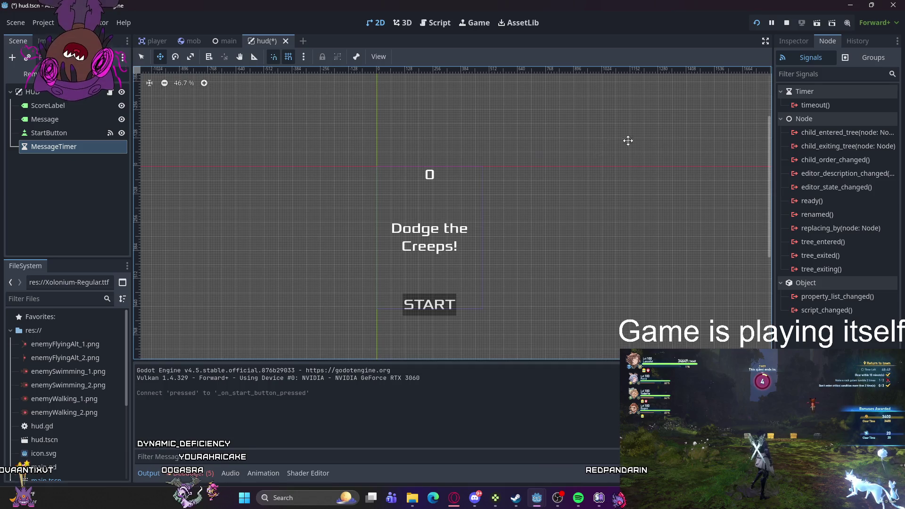
Step: Connect MessageTimer's timeout() to _on_message_timer_timeout and run the project
{"action": "double_click", "coordinate": [816, 105]}
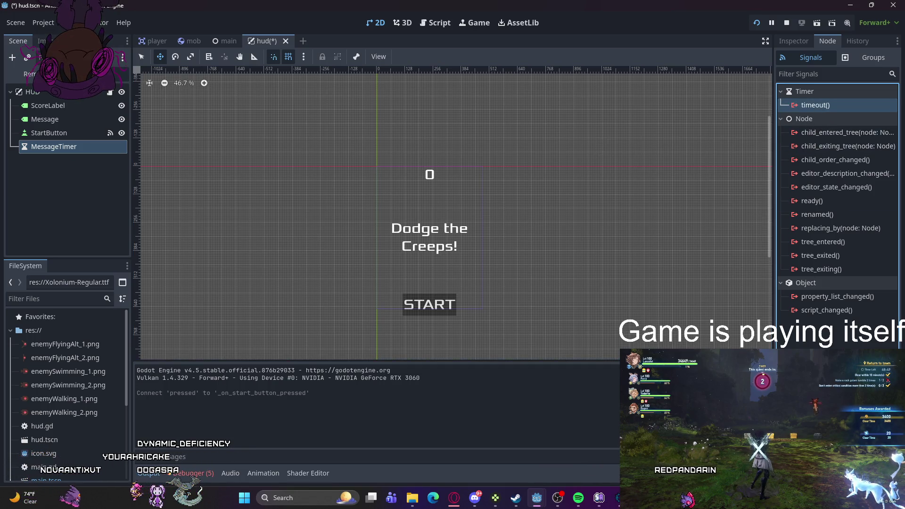
{"action": "left_click", "coordinate": [413, 360]}
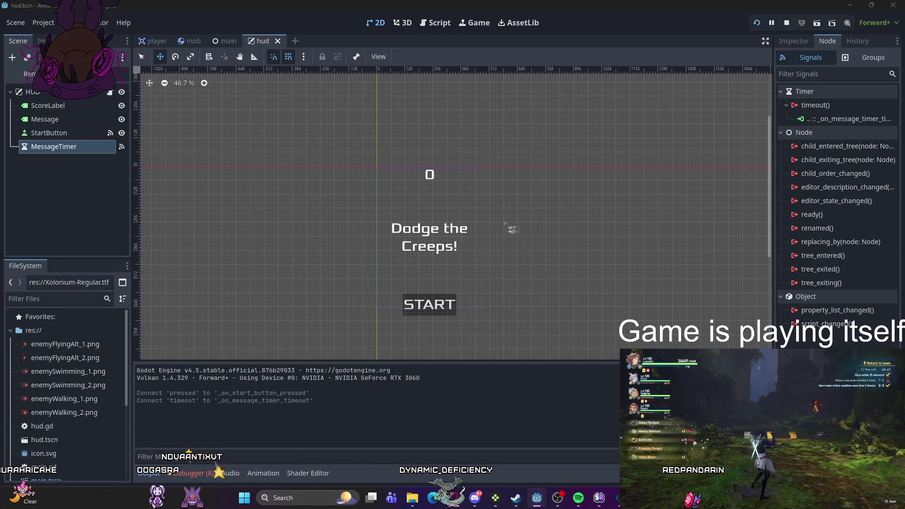
{"action": "left_click", "coordinate": [758, 23]}
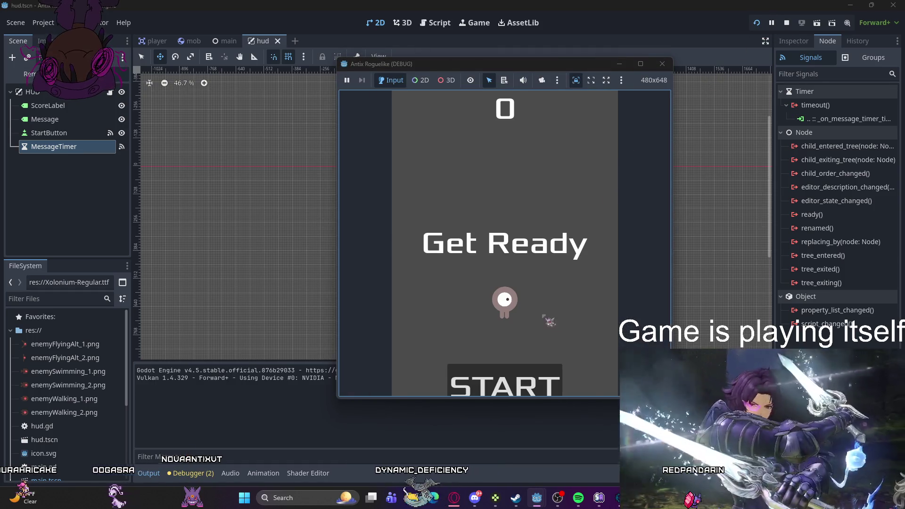
Step: Start a round with the game's START button, then stop the test run
{"action": "left_click", "coordinate": [525, 384]}
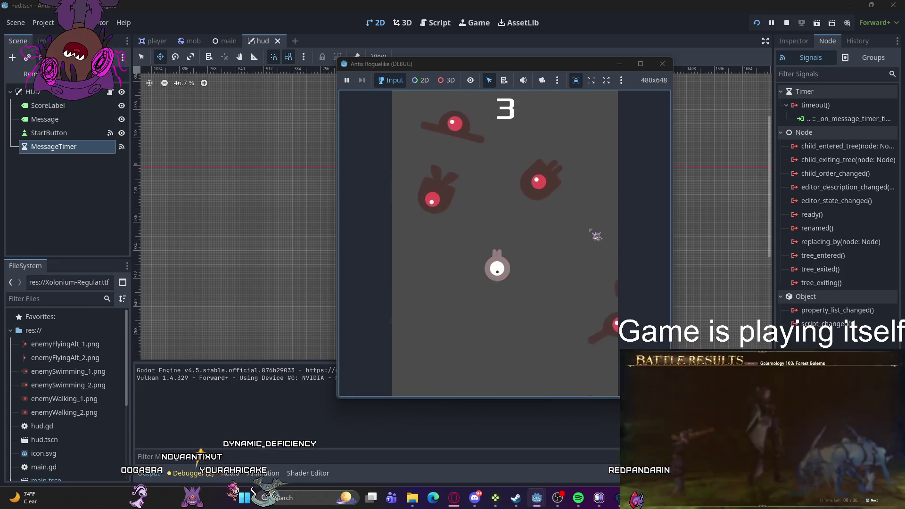
{"action": "left_click", "coordinate": [663, 64]}
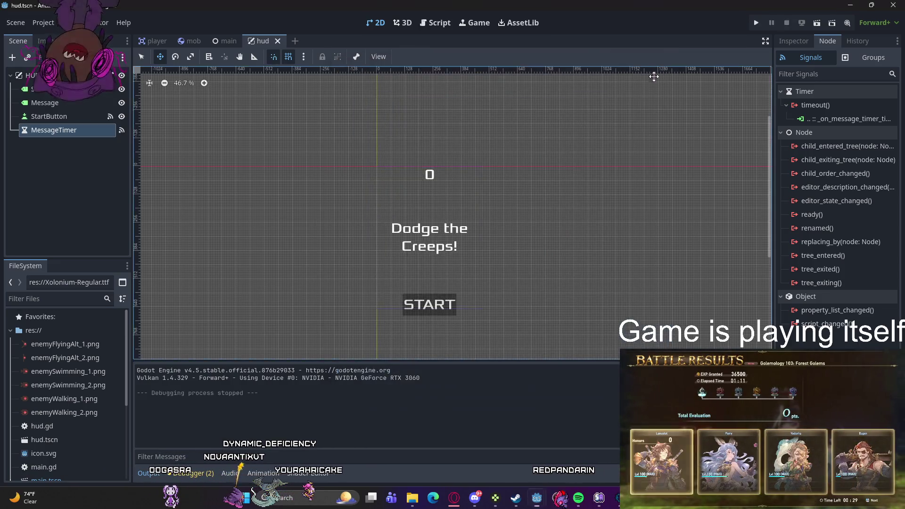
Step: Save hud.gd, switch to main.gd, and run the project again with F5
{"action": "mouse_move", "coordinate": [537, 498]}
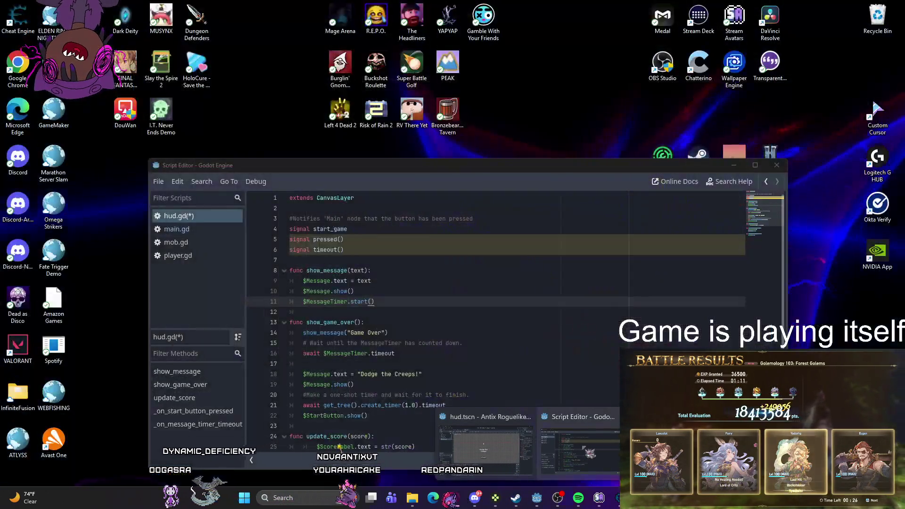
{"action": "left_click", "coordinate": [580, 448]}
{"action": "key", "text": "ctrl+s"}
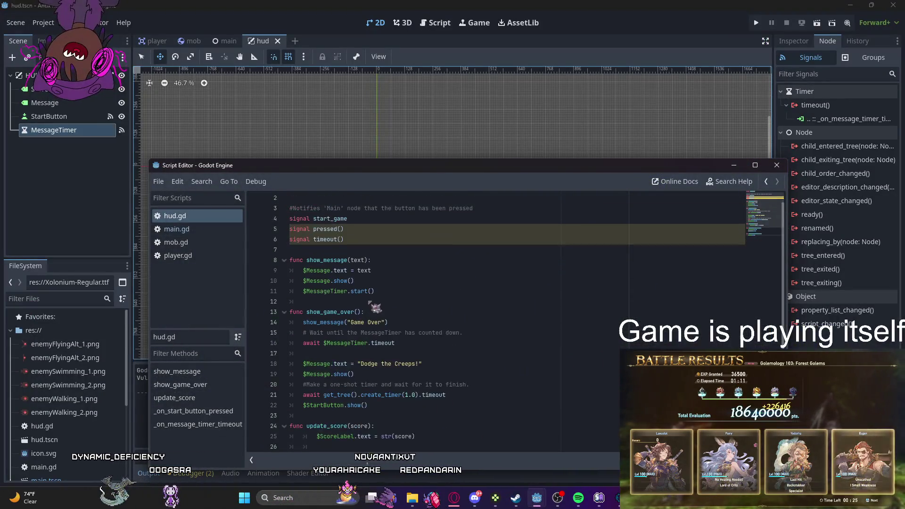
{"action": "scroll", "coordinate": [368, 296], "scroll_direction": "down", "scroll_amount": 3}
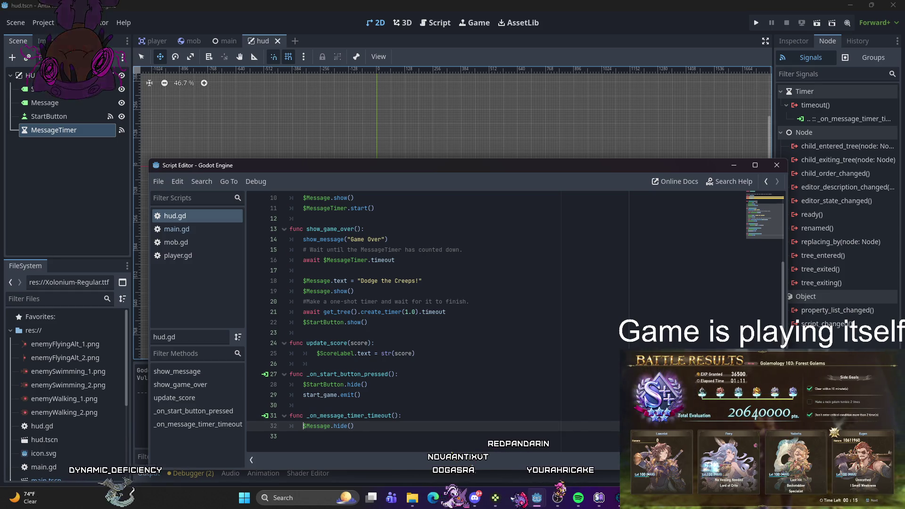
{"action": "scroll", "coordinate": [383, 357], "scroll_direction": "up", "scroll_amount": 3}
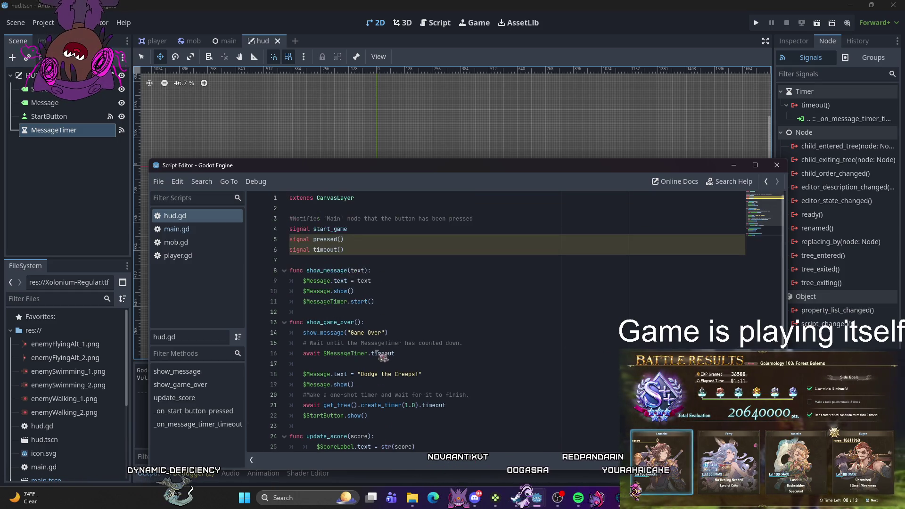
{"action": "left_click", "coordinate": [207, 231]}
{"action": "left_click_drag", "start_coordinate": [355, 263], "coordinate": [316, 263]}
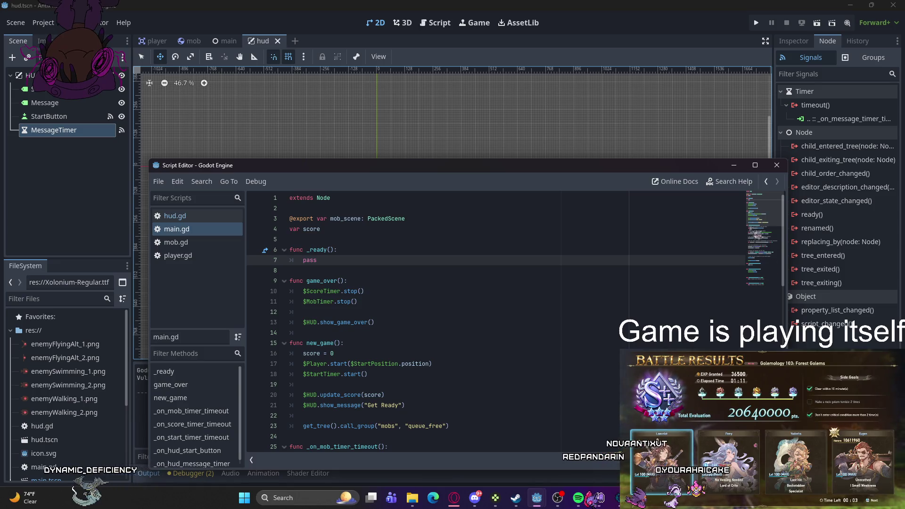
{"action": "key", "text": "F5"}
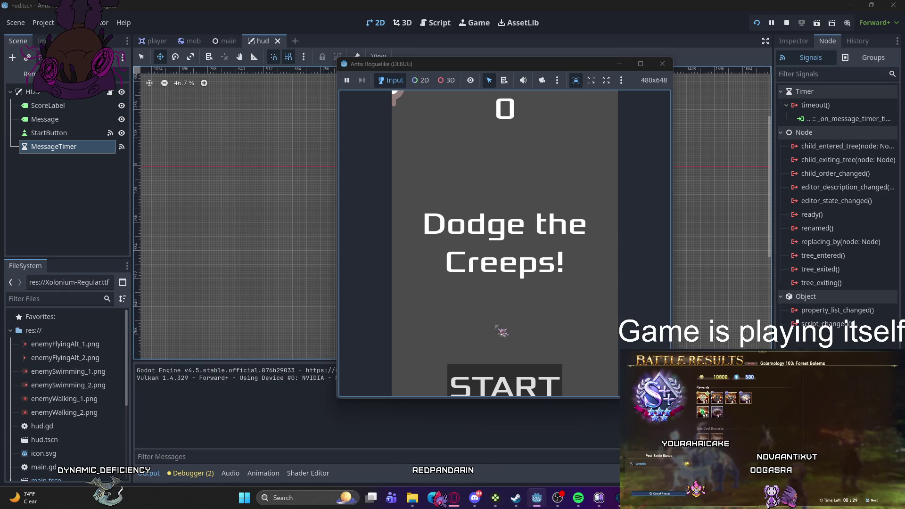
Step: Start a round to check the Get Ready message, stop the game, and reopen the script editor
{"action": "left_click", "coordinate": [513, 385]}
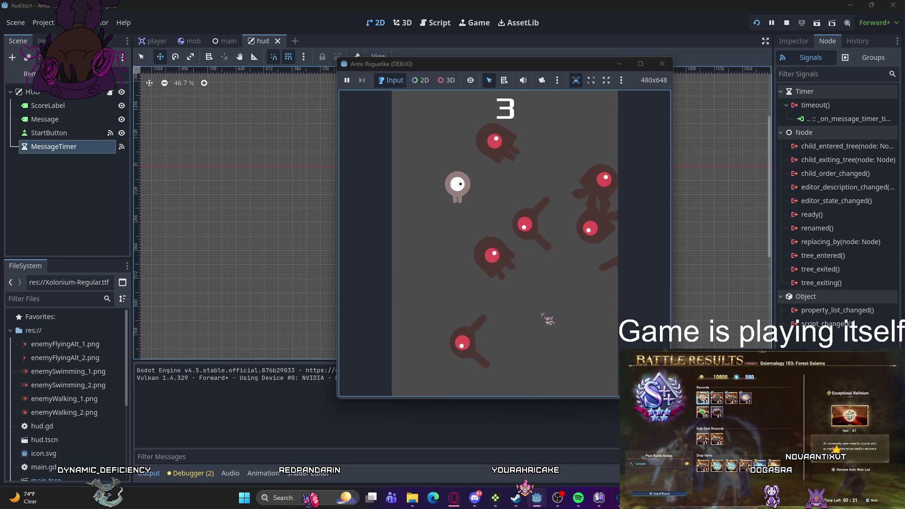
{"action": "left_click_drag", "start_coordinate": [663, 61], "coordinate": [664, 62]}
{"action": "left_click", "coordinate": [663, 64]}
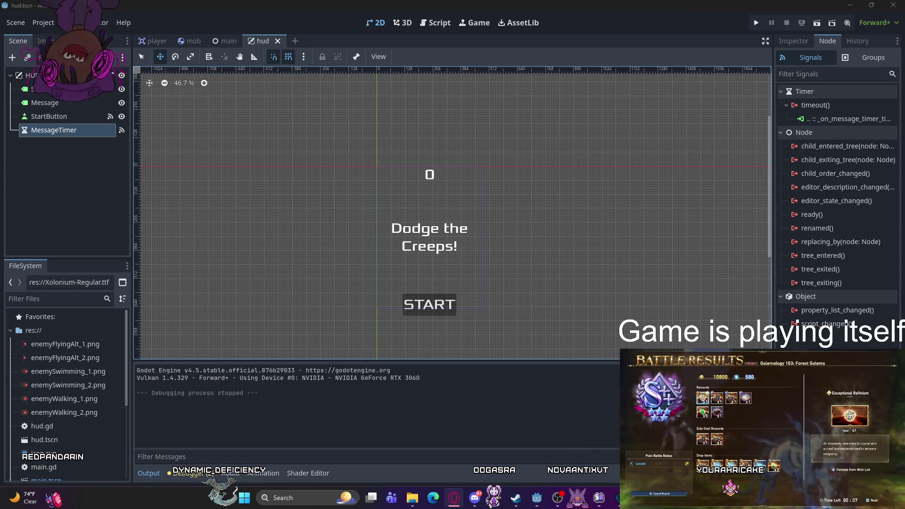
{"action": "key", "text": "ctrl+F3"}
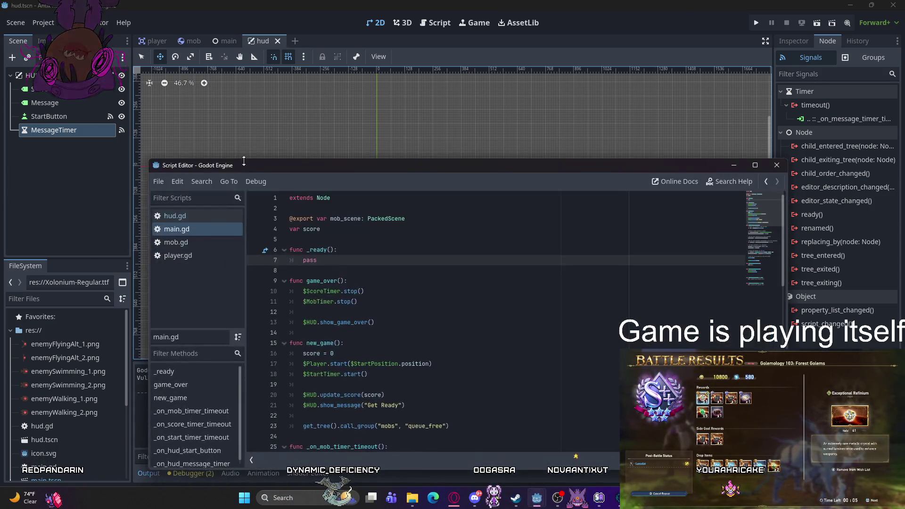
Step: Look through the mob and main scripts, then settle on player.gd
{"action": "left_click", "coordinate": [188, 255]}
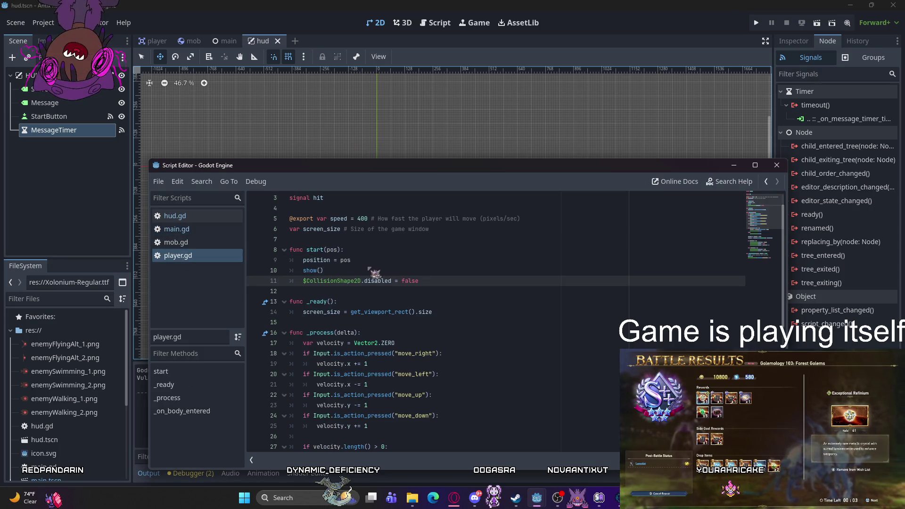
{"action": "scroll", "coordinate": [359, 271], "scroll_direction": "down", "scroll_amount": 3}
{"action": "scroll", "coordinate": [356, 271], "scroll_direction": "up", "scroll_amount": 4}
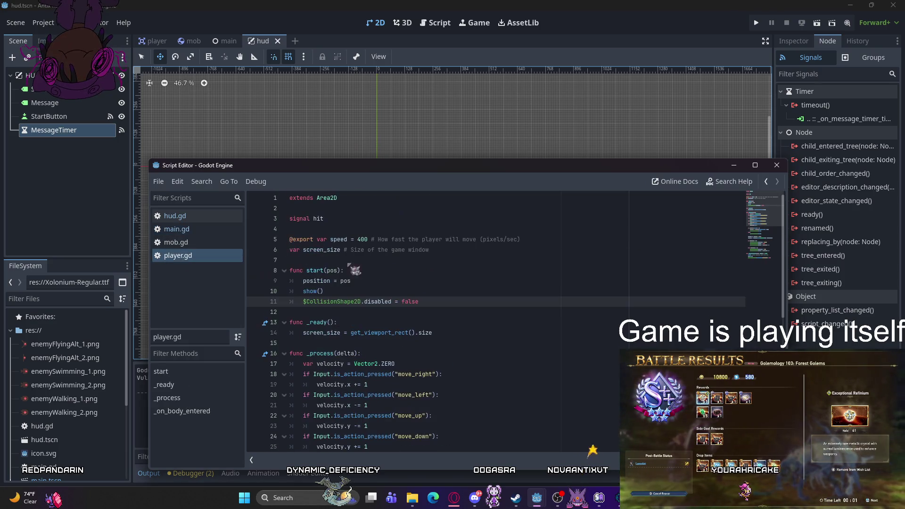
{"action": "left_click", "coordinate": [184, 243]}
{"action": "left_click", "coordinate": [179, 229]}
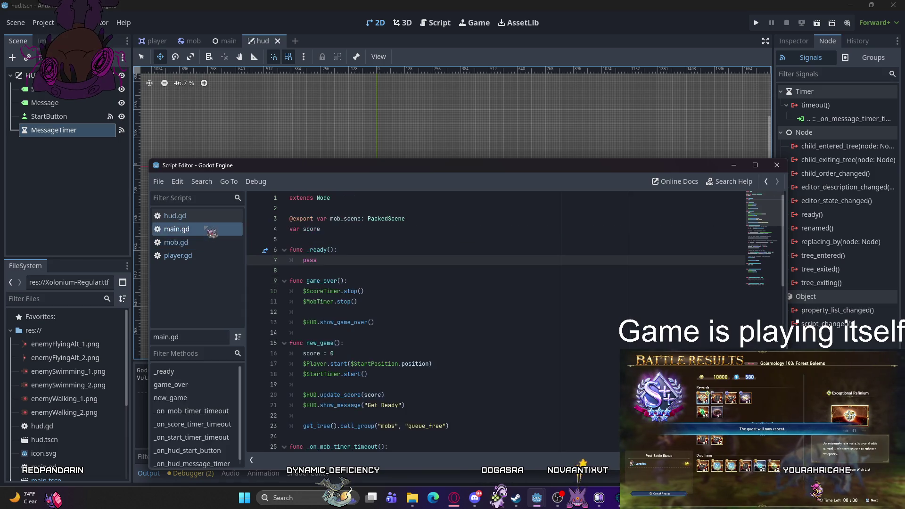
{"action": "left_click", "coordinate": [179, 256]}
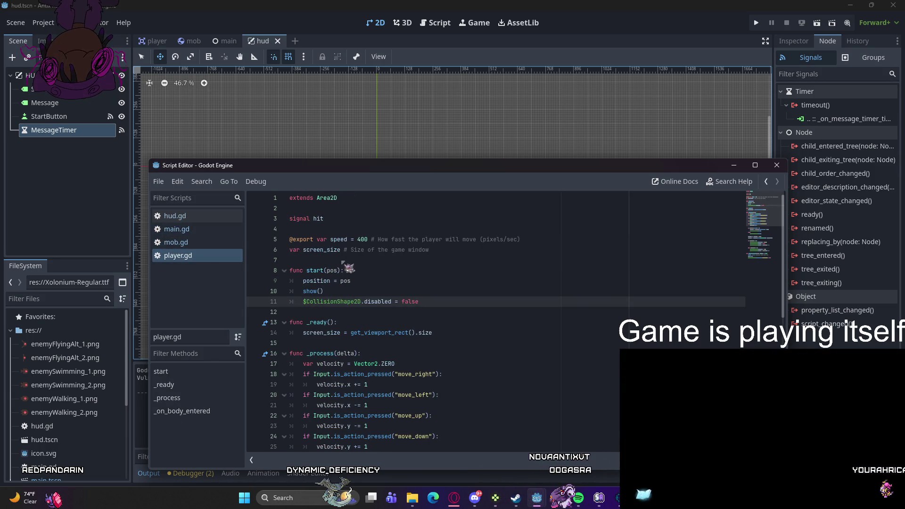
Step: Add hide() after the screen_size line in player.gd's _ready() and run the game
{"action": "left_click", "coordinate": [441, 333]}
{"action": "key", "text": "Return"}
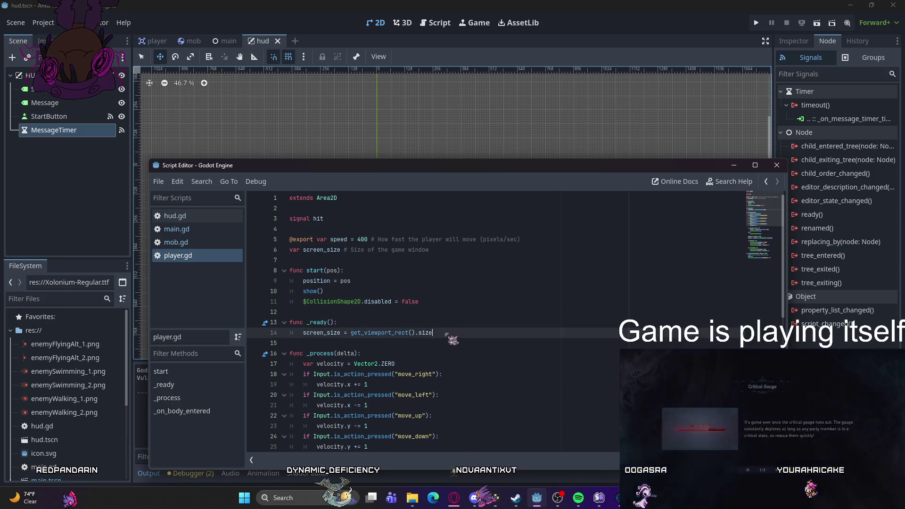
{"action": "type", "text": "hide"}
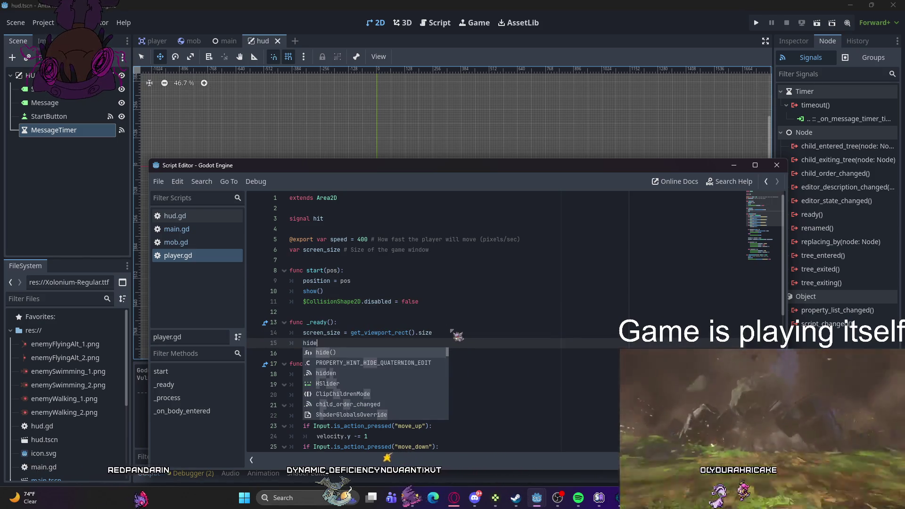
{"action": "key", "text": "Return"}
{"action": "key", "text": "Return"}
{"action": "key", "text": "BackSpace"}
{"action": "key", "text": "BackSpace"}
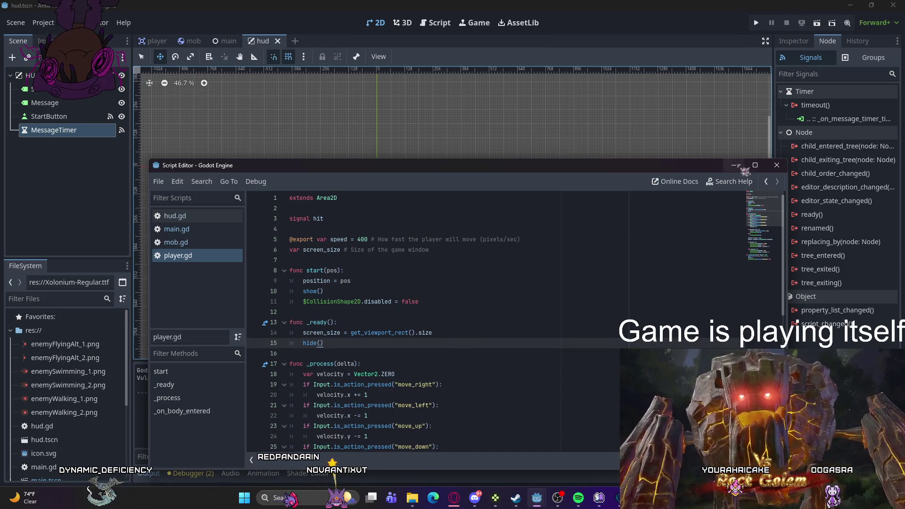
{"action": "left_click", "coordinate": [735, 166]}
{"action": "left_click", "coordinate": [756, 22]}
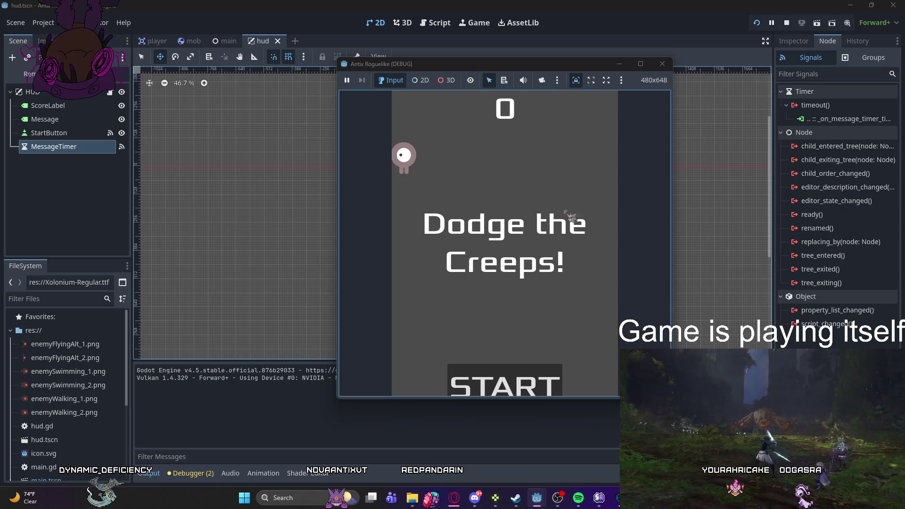
Step: Stop the debug run of the game from the toolbar
{"action": "left_click", "coordinate": [662, 64]}
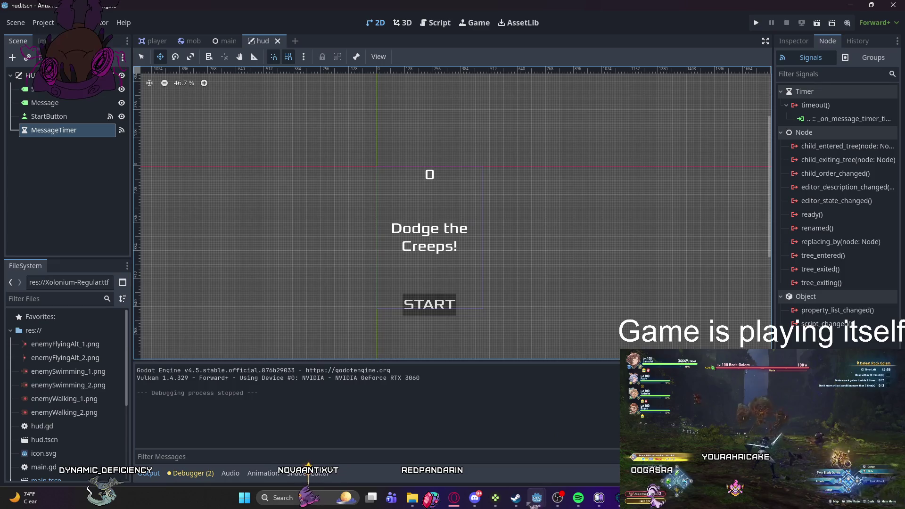
{"action": "mouse_move", "coordinate": [476, 499]}
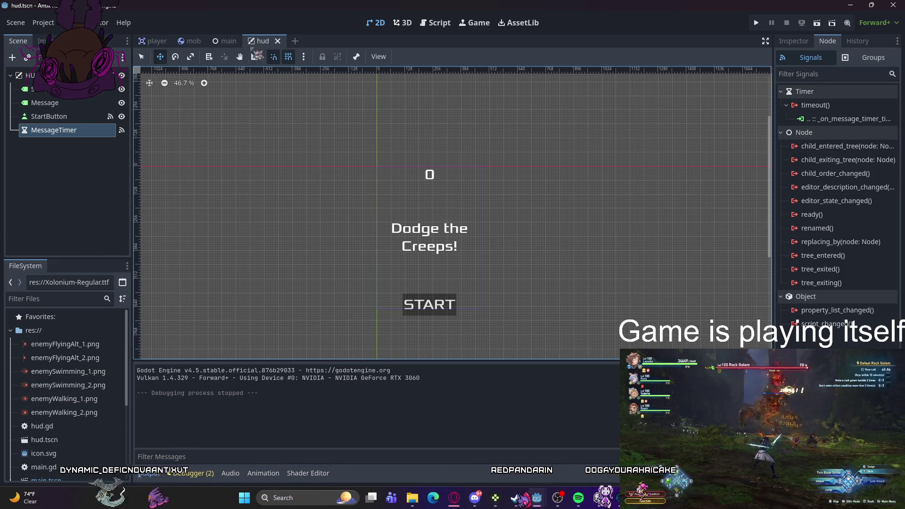
Step: Switch to the main scene tab and reopen player.gd in the script editor
{"action": "left_click", "coordinate": [226, 41]}
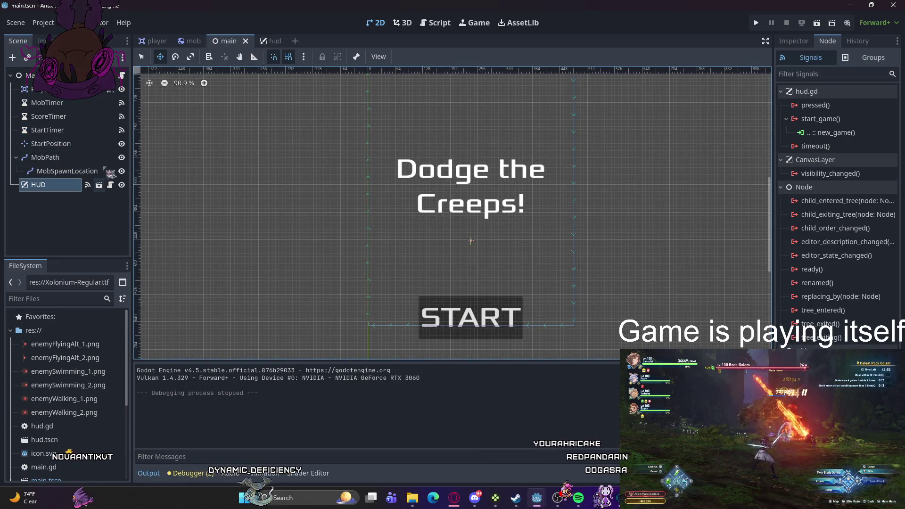
{"action": "mouse_move", "coordinate": [538, 499]}
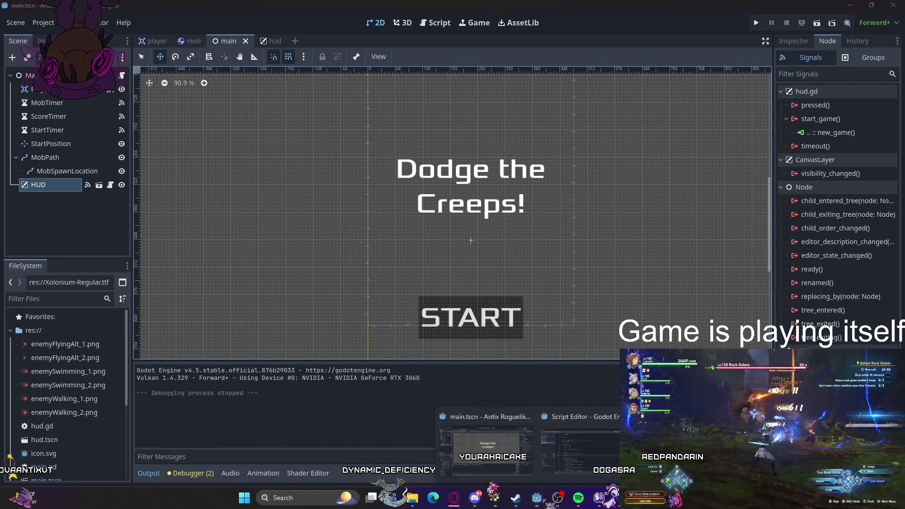
{"action": "left_click", "coordinate": [580, 445]}
{"action": "left_click", "coordinate": [191, 230]}
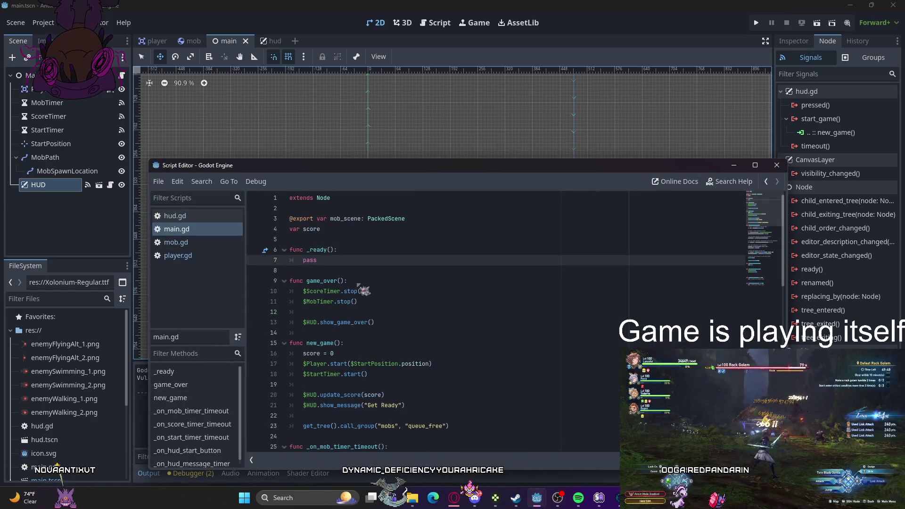
{"action": "left_click", "coordinate": [198, 243]}
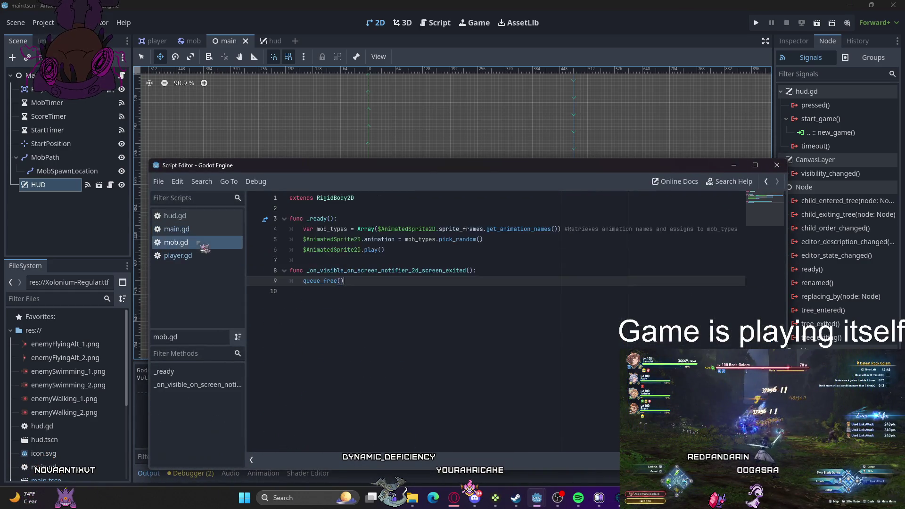
{"action": "left_click", "coordinate": [198, 255]}
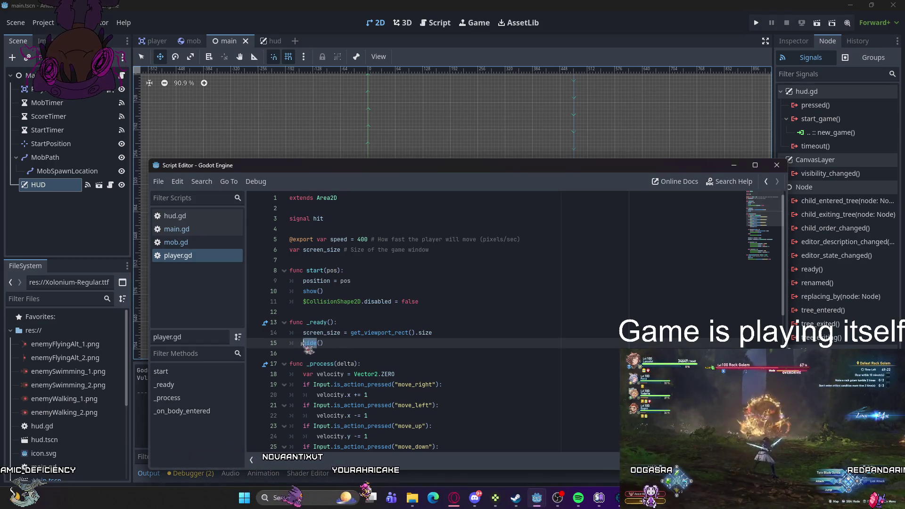
Step: Move the hide() call from line 15 to the first line of _ready, before screen_size
{"action": "double_click", "coordinate": [328, 343]}
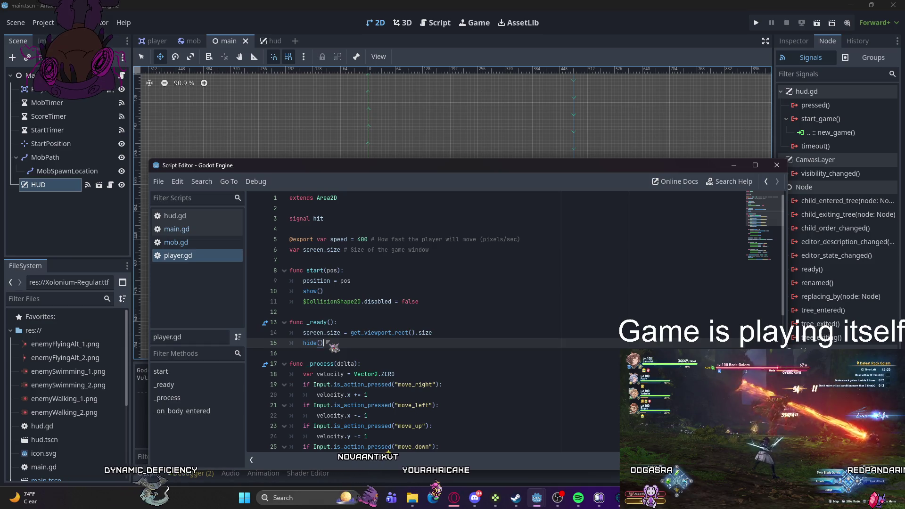
{"action": "left_click_drag", "start_coordinate": [324, 343], "coordinate": [304, 343]}
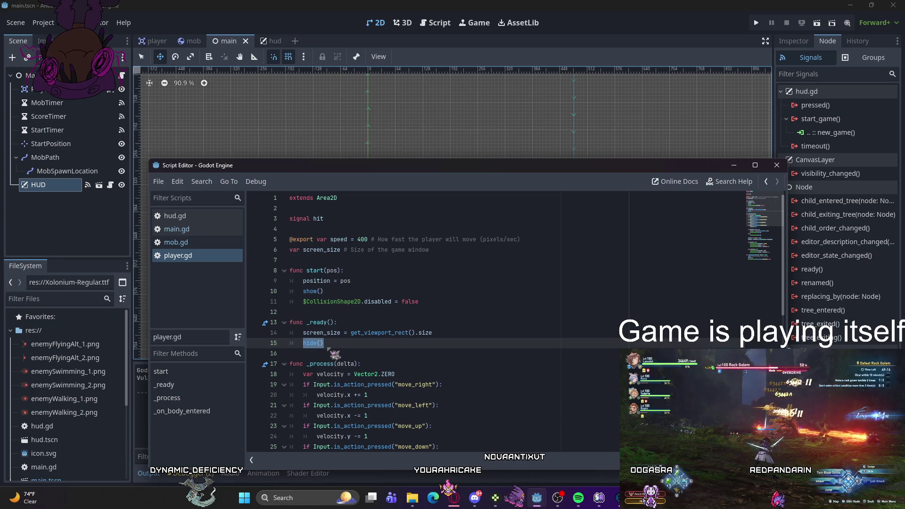
{"action": "left_click", "coordinate": [349, 322]}
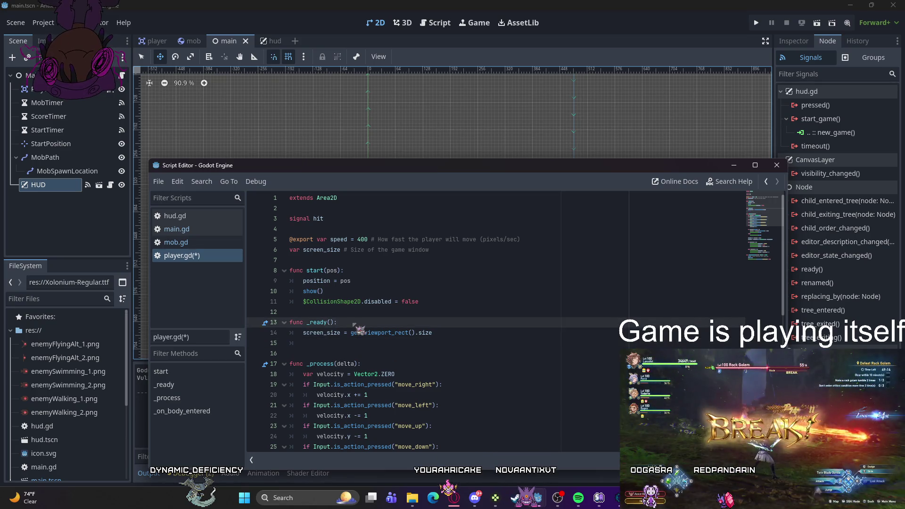
{"action": "key", "text": "Return"}
{"action": "type", "text": "hide()"}
{"action": "left_click", "coordinate": [314, 355]}
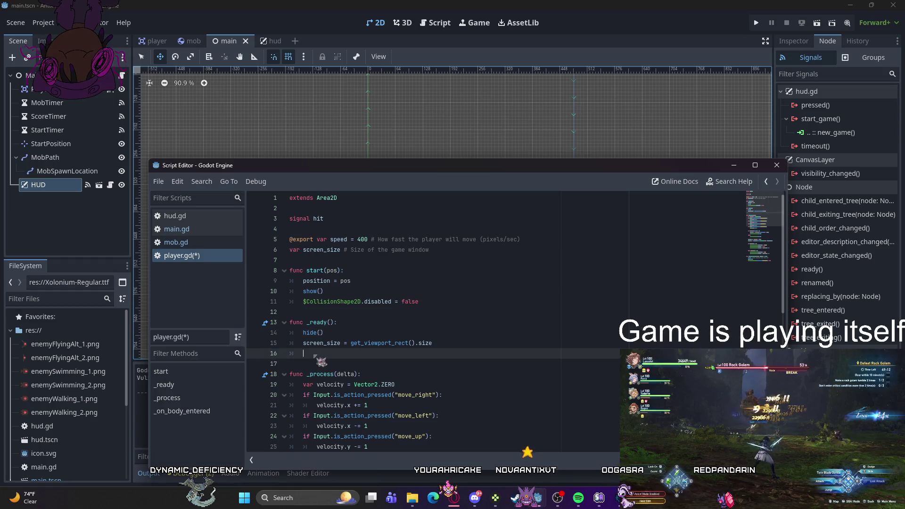
{"action": "key", "text": "BackSpace"}
Step: Save player.gd and launch the game with F5
{"action": "key", "text": "ctrl+s"}
{"action": "mouse_move", "coordinate": [559, 499]}
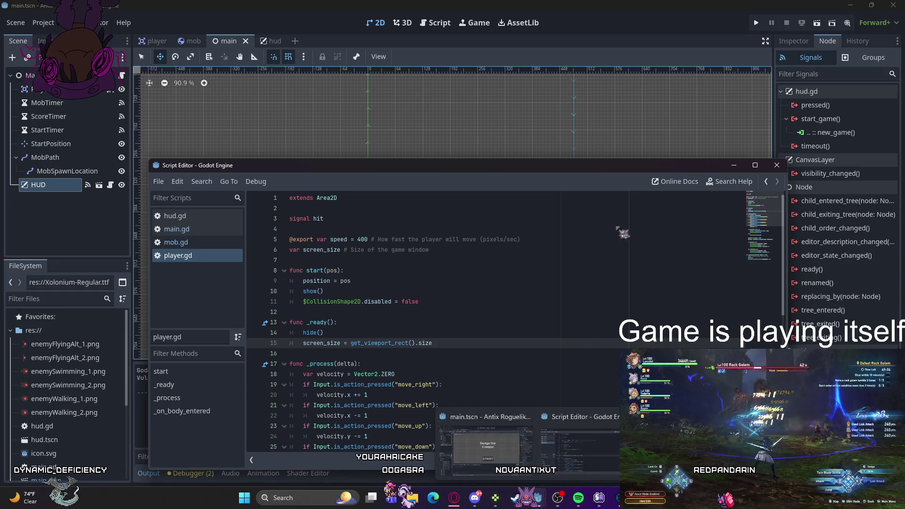
{"action": "key", "text": "F5"}
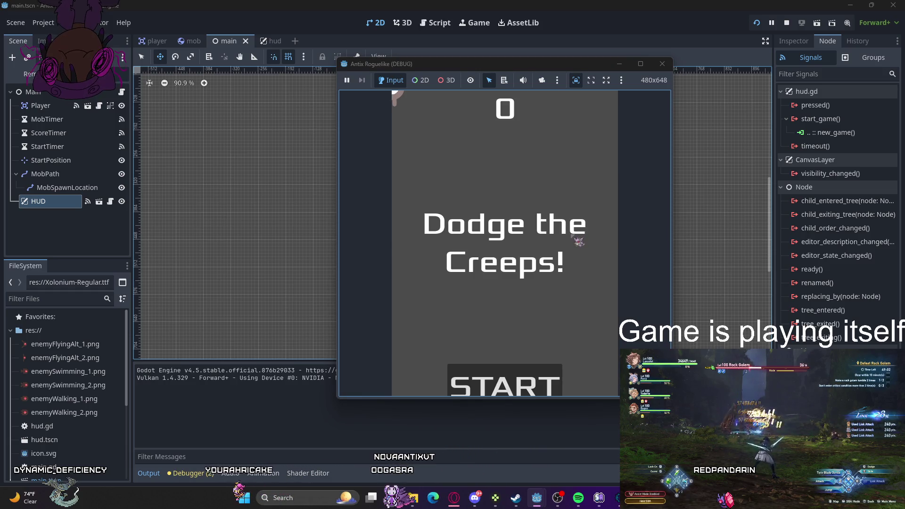
Step: Start a new round from the title screen so 'Get Ready' appears with the player
{"action": "left_click", "coordinate": [531, 373]}
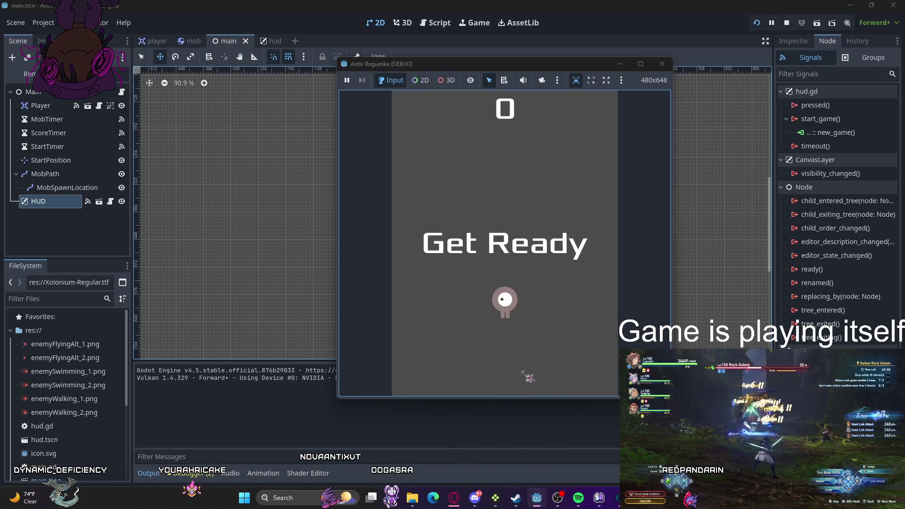